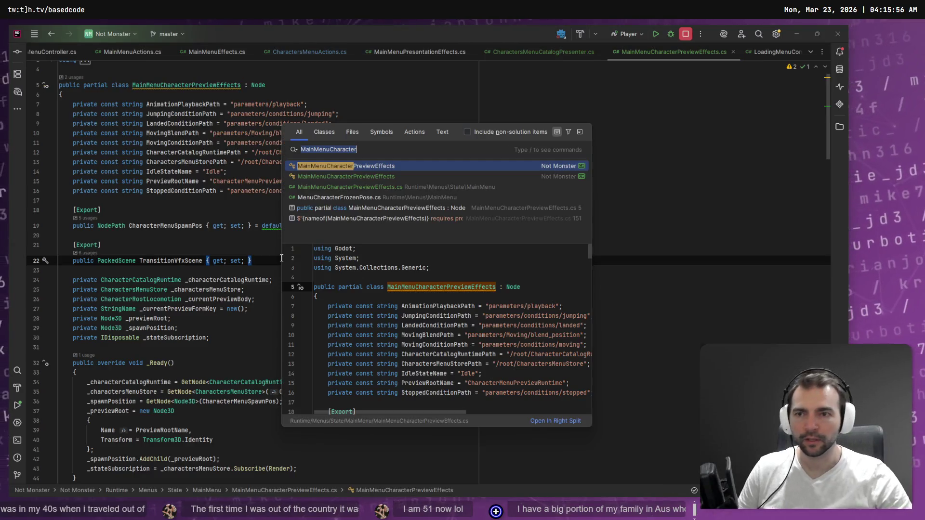
# Step: Open CharacterPortraitBatchGenerator.cs in Rider and locate CameraVerticalOffsetFactor on line 46
pyautogui.write('Portrait')
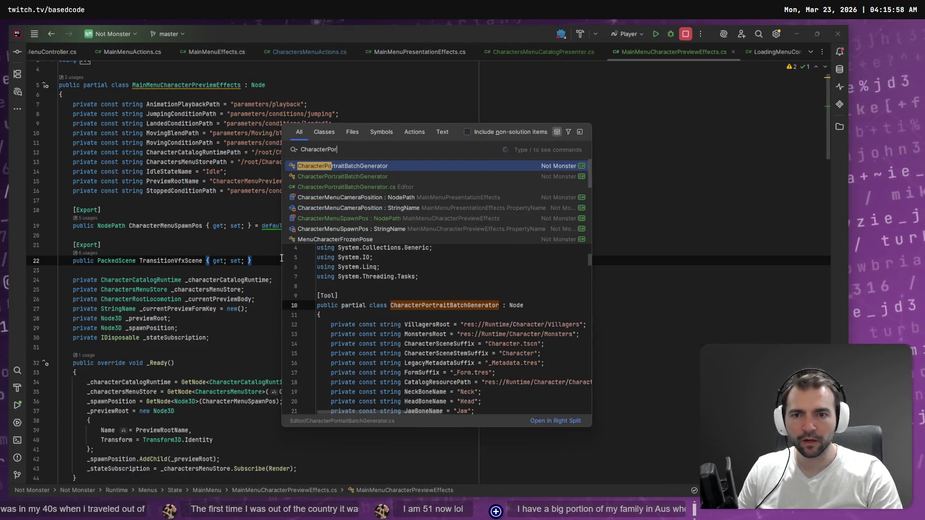
pyautogui.press('Return')
pyautogui.scroll(-10, 296, 222)
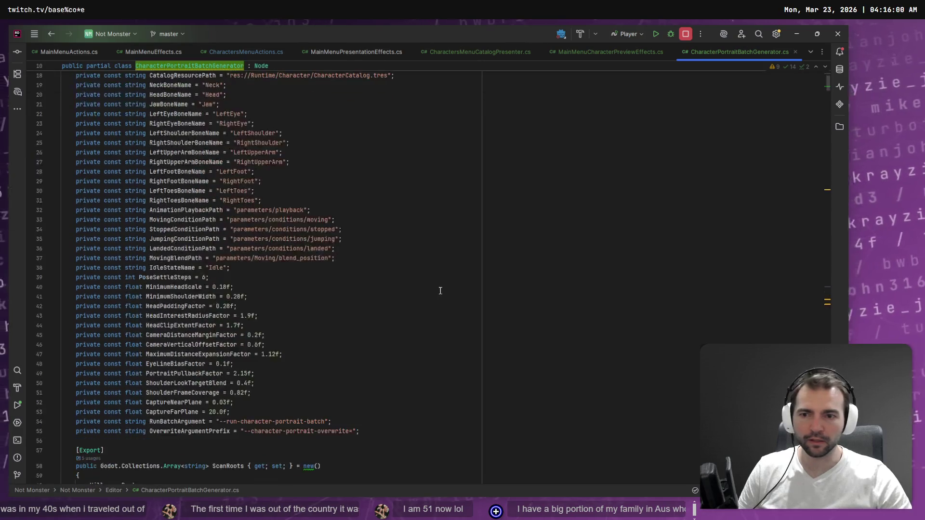
pyautogui.hotkey('alt', 'Tab')
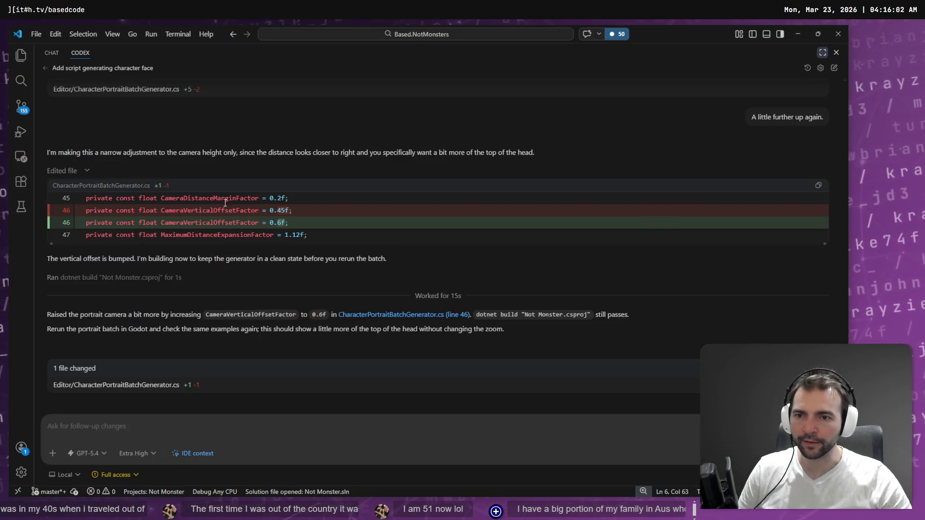
pyautogui.hotkey('alt', 'Tab')
pyautogui.hotkey('ctrl', 'f')
pyautogui.hotkey('ctrl', 'v')
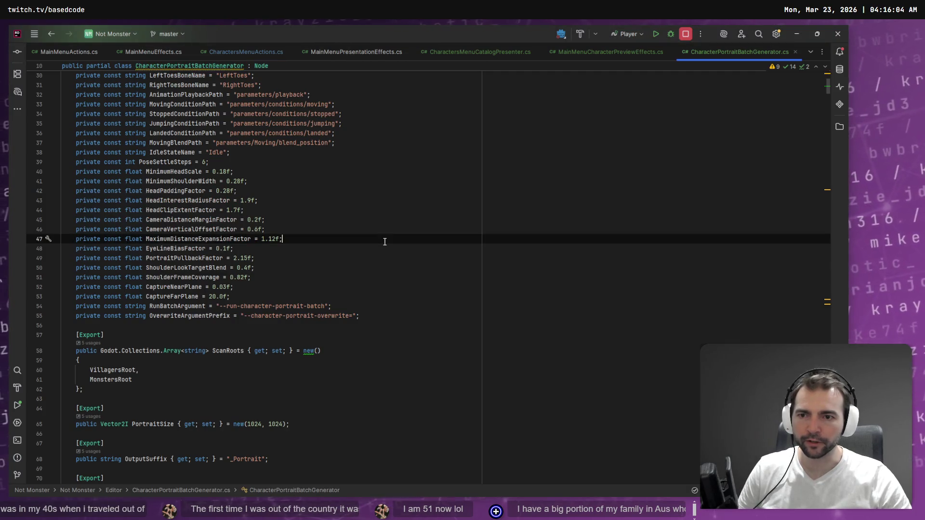
pyautogui.click(258, 224)
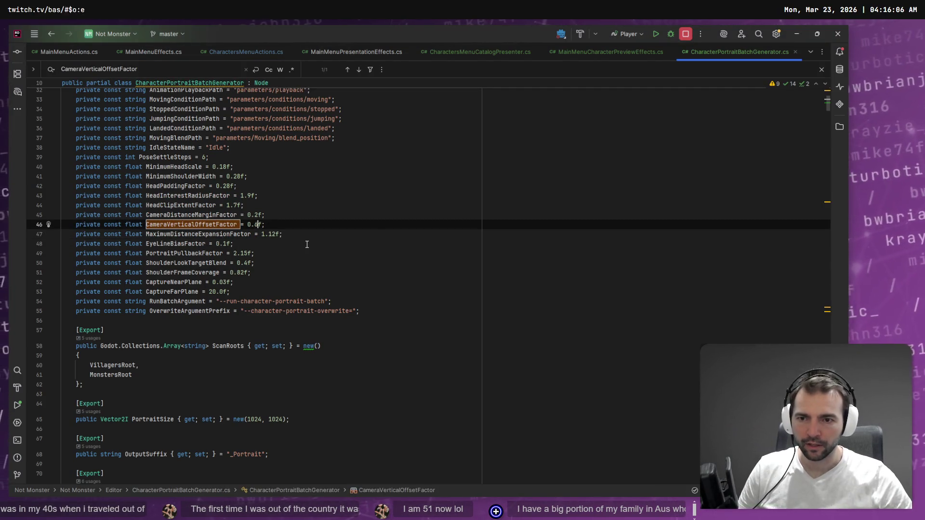
pyautogui.write('1')
# Step: Switch to Godot and open the CharacterPortraitBatchGenerator scene
pyautogui.hotkey('alt', 'Tab')
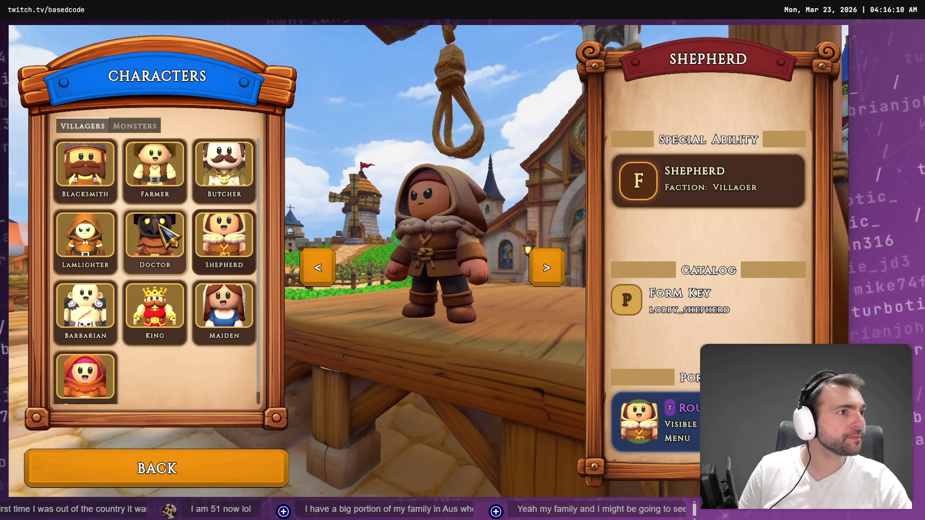
pyautogui.hotkey('alt', 'Tab')
pyautogui.click(400, 61)
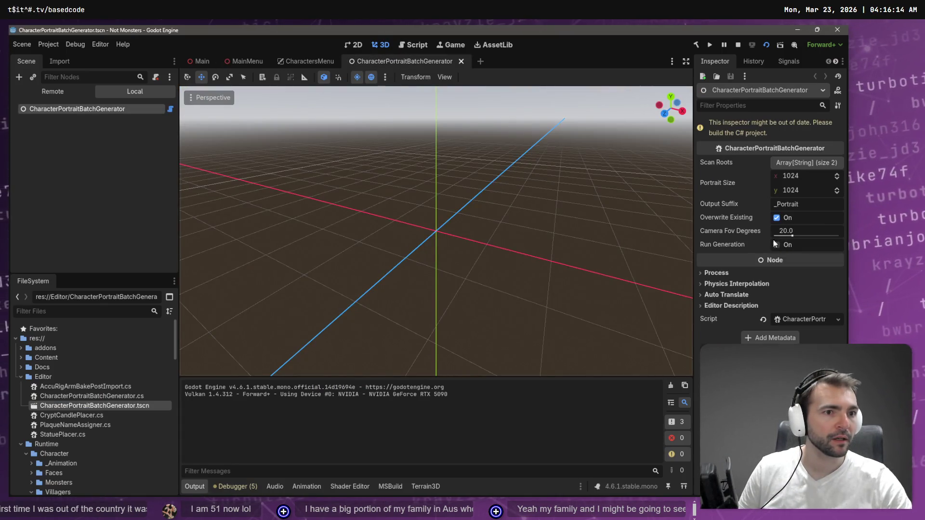
# Step: Build the C# project, run portrait generation for all 21 characters, and dismiss both animation warnings
pyautogui.click(696, 45)
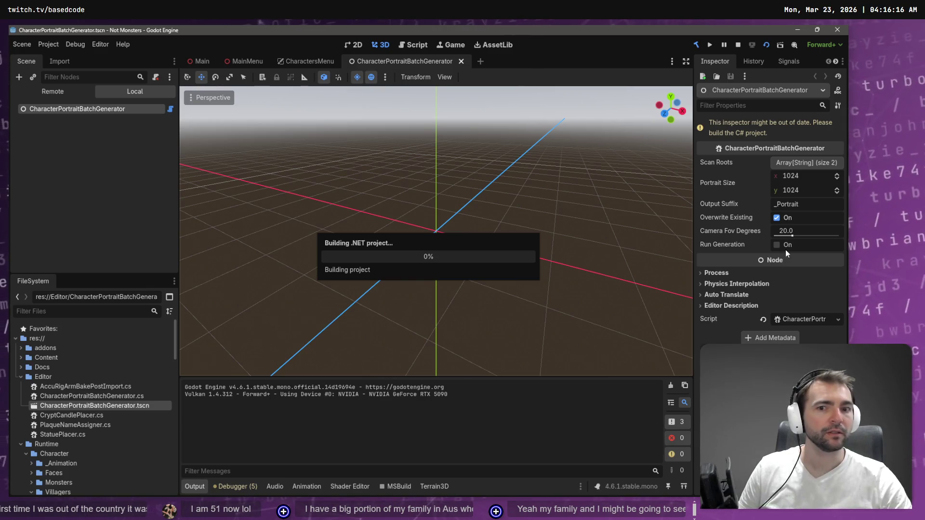
pyautogui.click(778, 220)
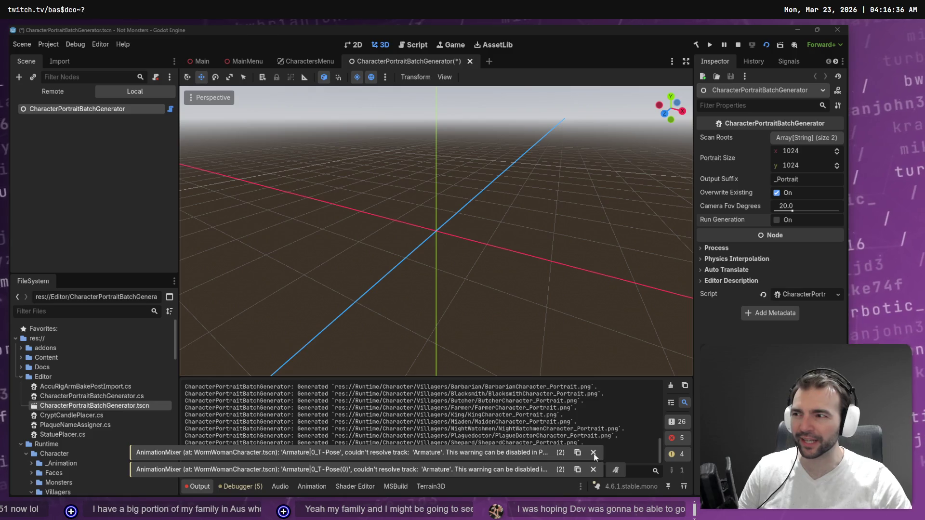
pyautogui.click(593, 454)
pyautogui.click(592, 469)
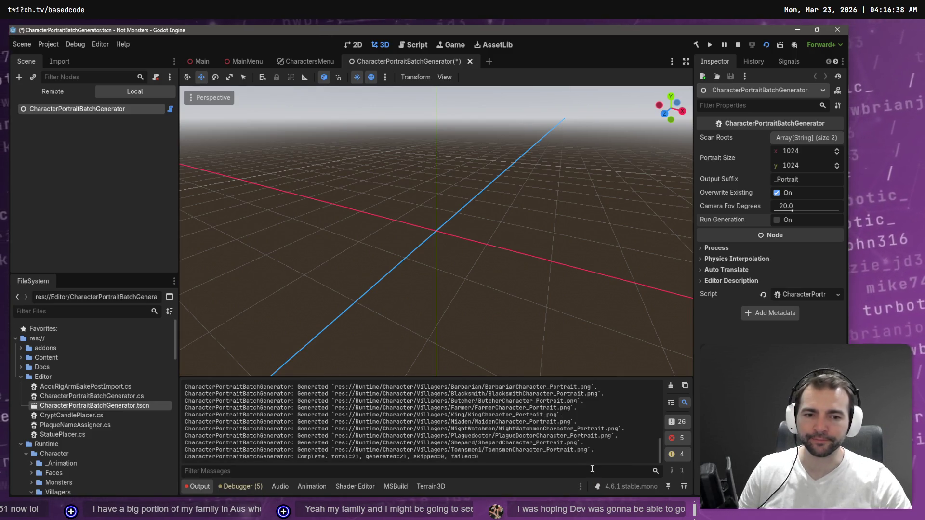
pyautogui.click(129, 176)
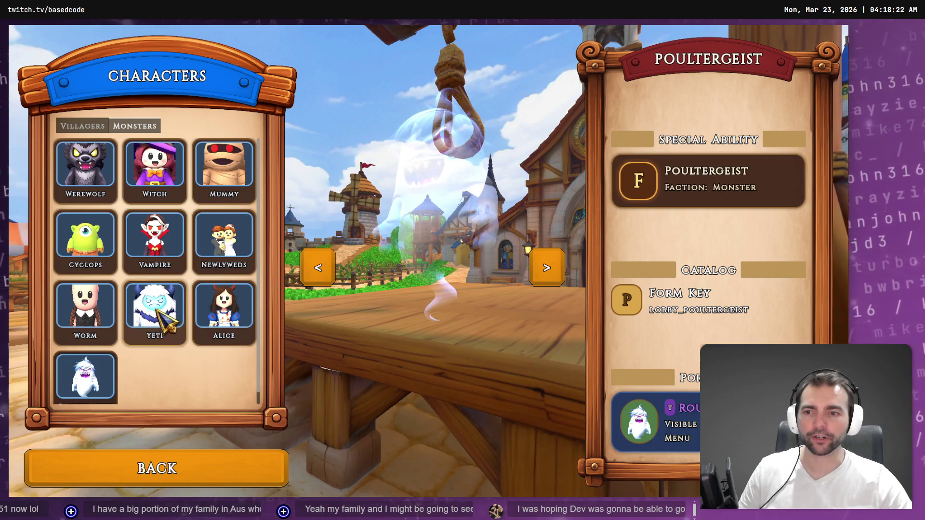
# Step: Compare with the mockup, then preview Witch, Newlyweds, and villagers Farmer, King and Maiden
pyautogui.hotkey('alt', 'Tab')
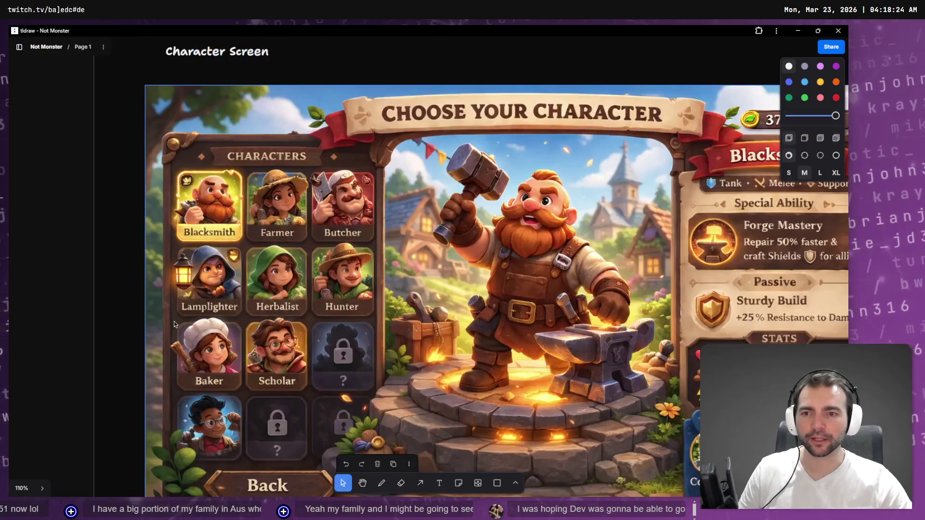
pyautogui.hotkey('alt', 'Tab')
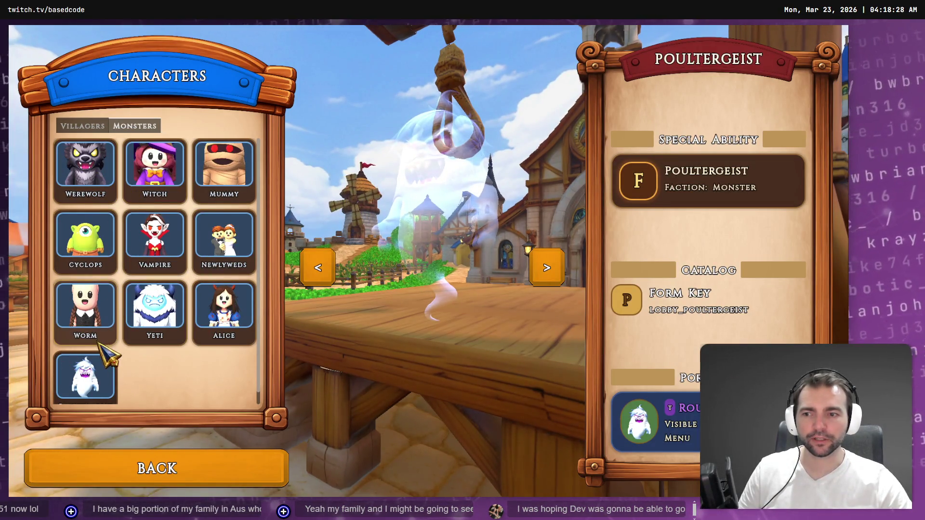
pyautogui.hotkey('alt', 'Tab')
pyautogui.hotkey('alt', 'Tab')
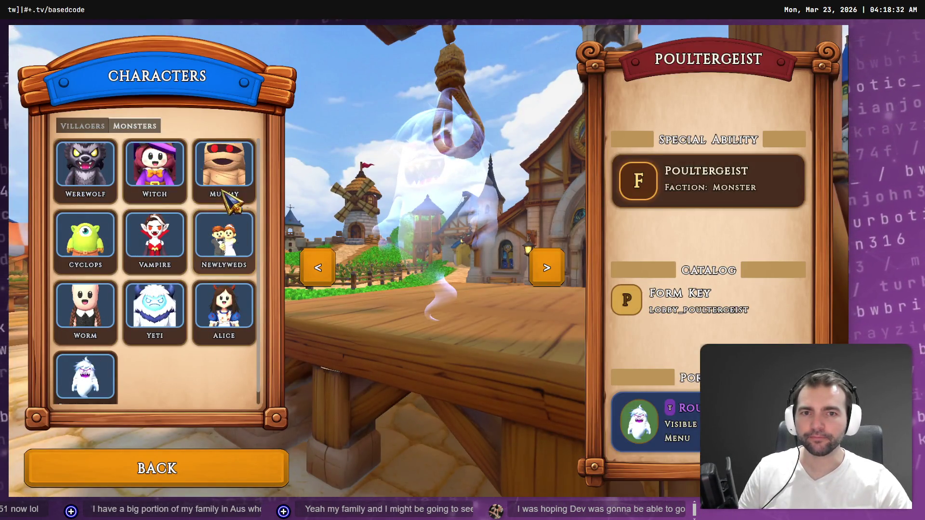
pyautogui.click(154, 166)
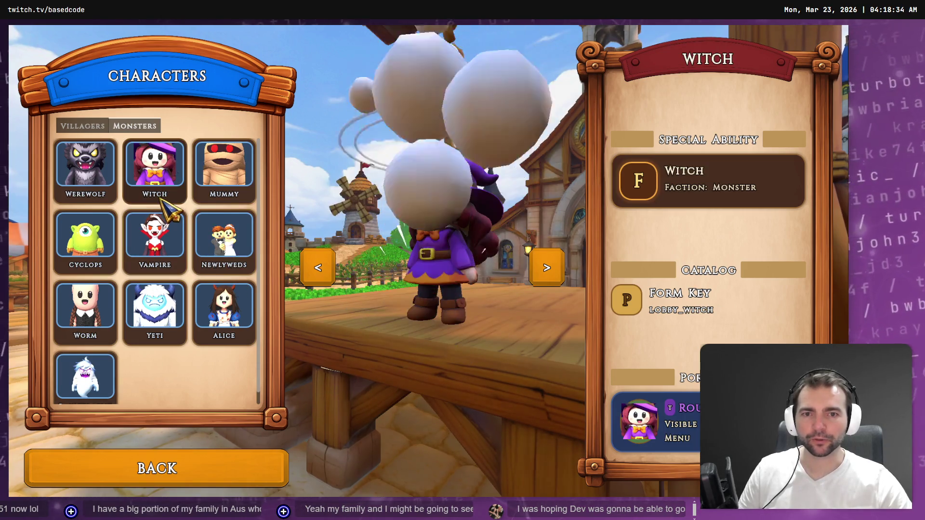
pyautogui.click(233, 263)
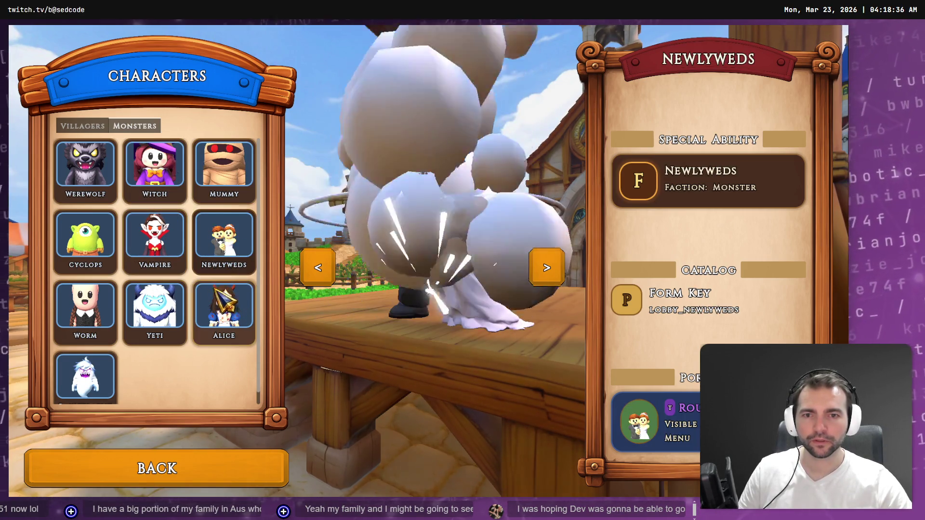
pyautogui.click(82, 126)
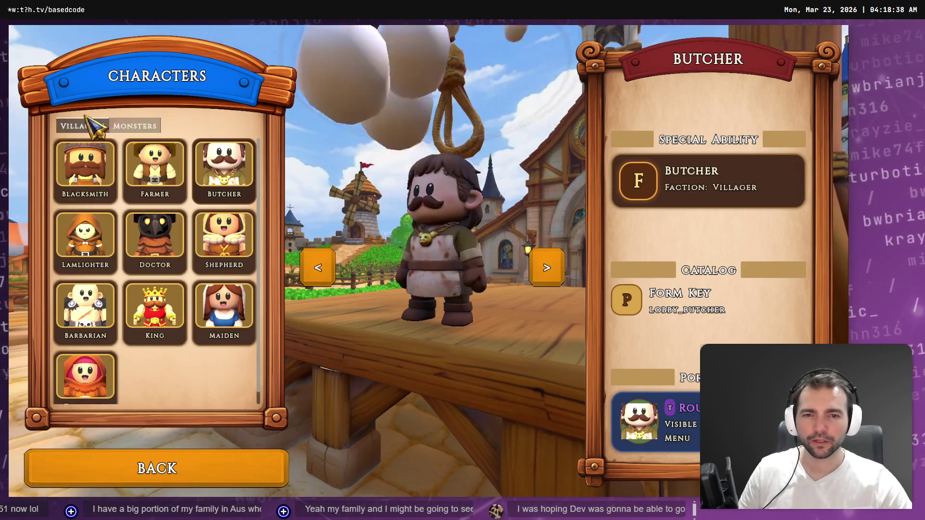
pyautogui.click(159, 169)
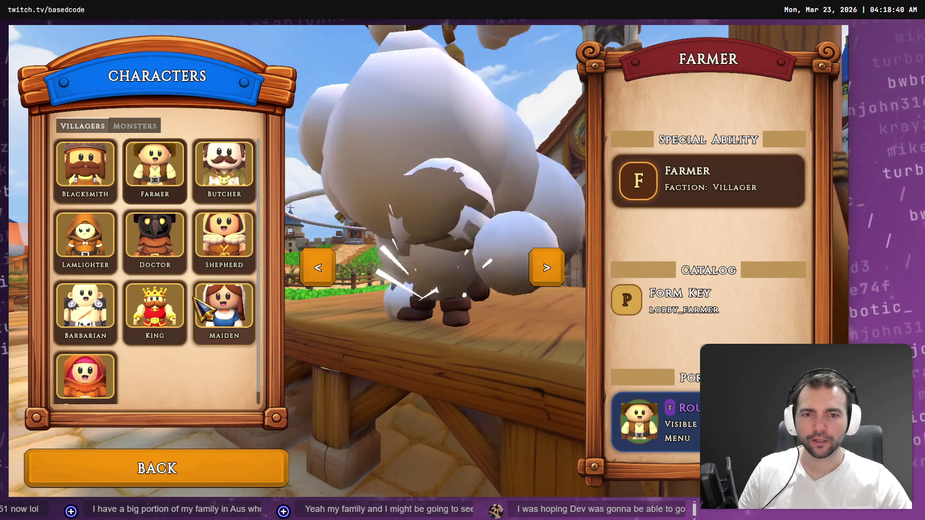
pyautogui.click(164, 317)
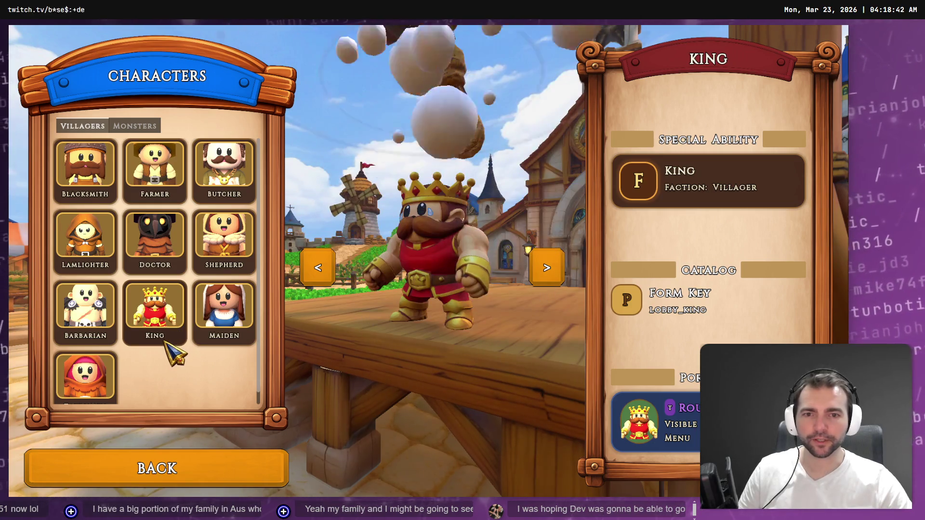
pyautogui.click(223, 332)
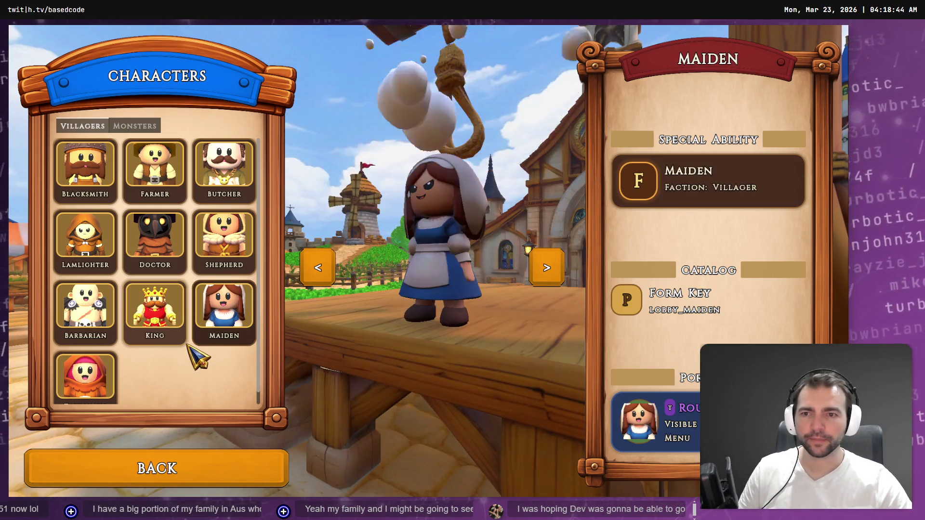
# Step: Compare against the mockup again, then preview Butcher, Shepherd and Maiden
pyautogui.hotkey('alt', 'Tab')
pyautogui.hotkey('alt', 'Tab')
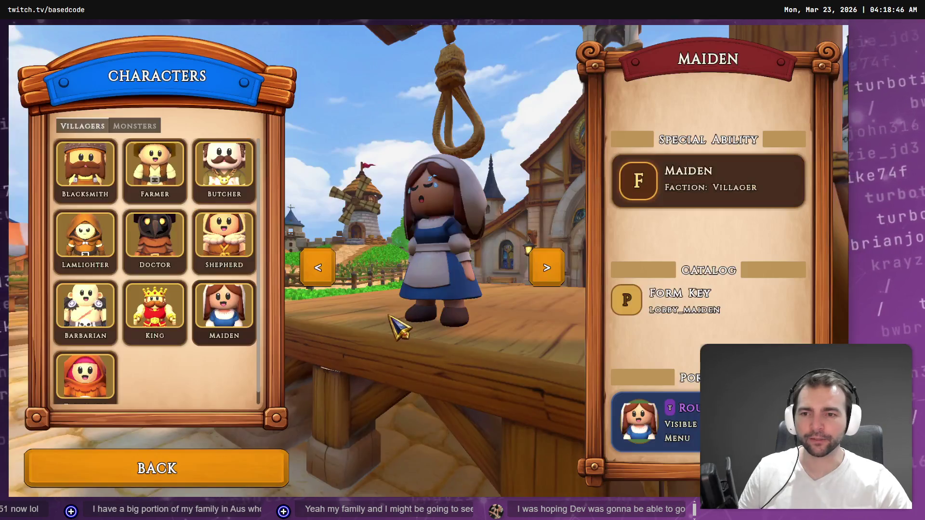
pyautogui.hotkey('alt', 'Tab')
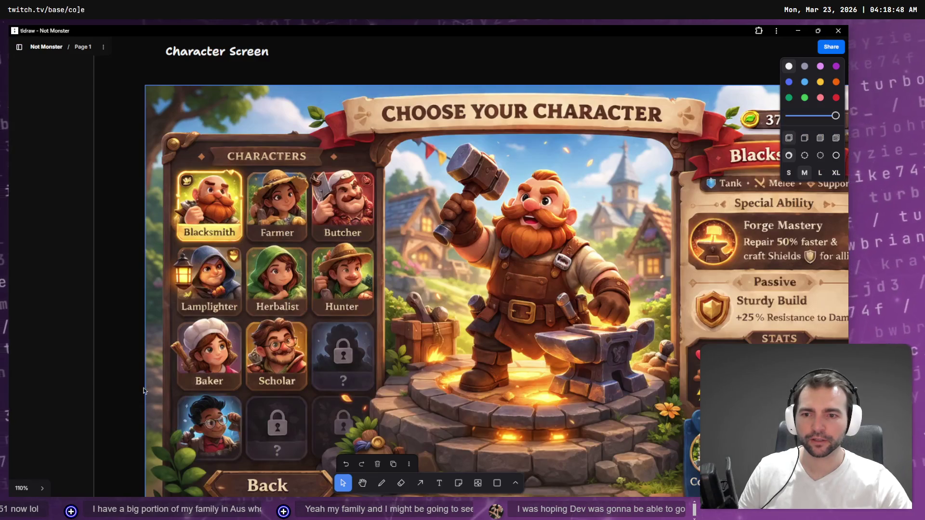
pyautogui.hotkey('alt', 'Tab')
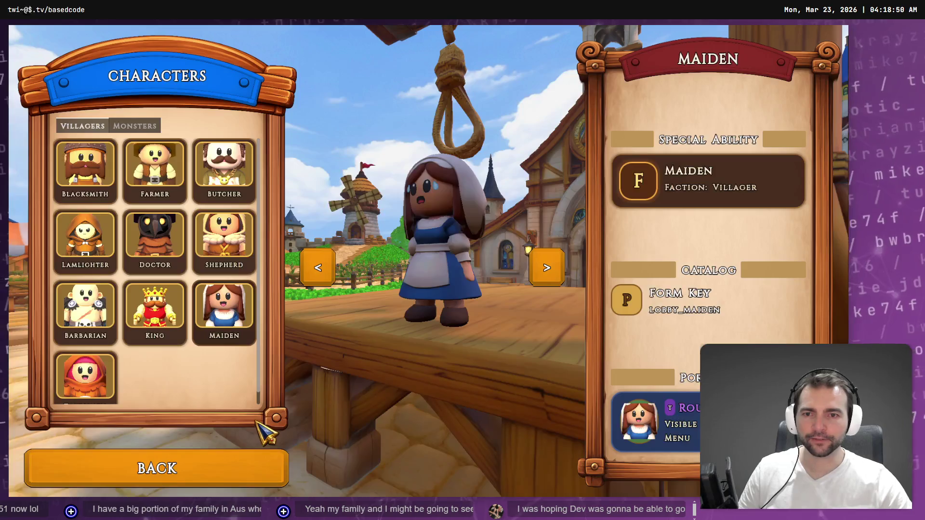
pyautogui.hotkey('alt', 'Tab')
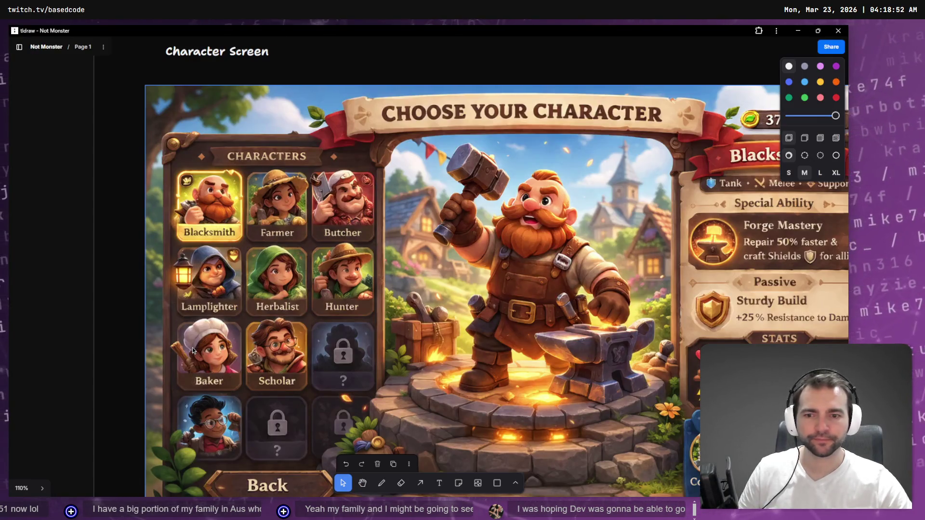
pyautogui.hotkey('alt', 'Tab')
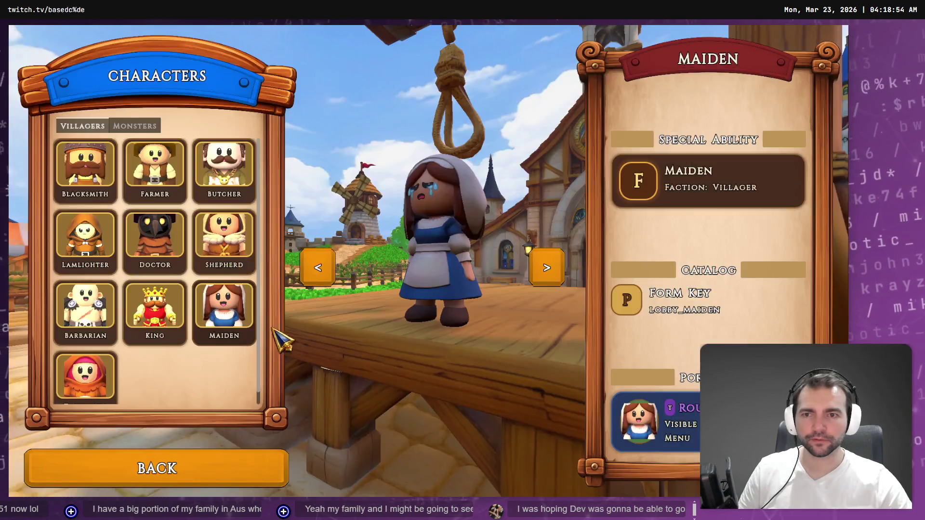
pyautogui.click(224, 184)
pyautogui.click(232, 256)
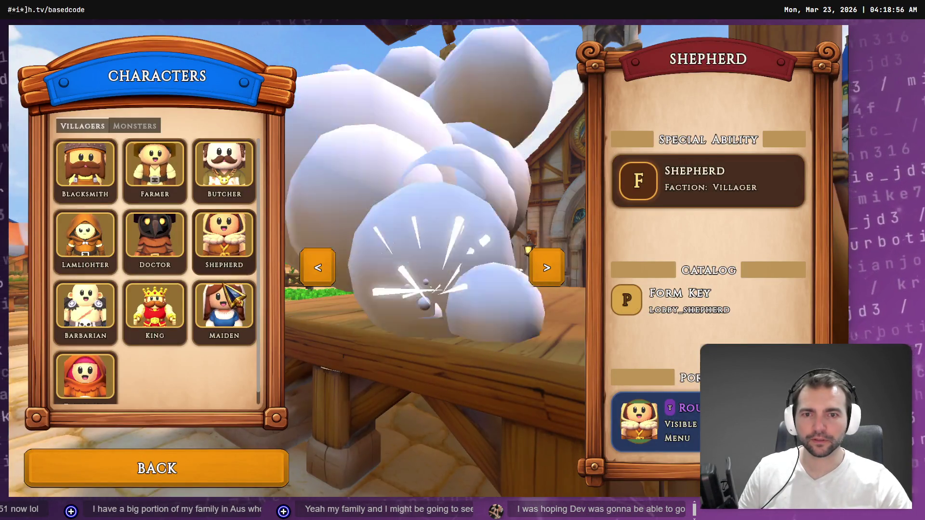
pyautogui.click(225, 313)
# Step: Review the mockup and the coding assistant chat, then return to the game's character menu
pyautogui.hotkey('alt', 'Tab')
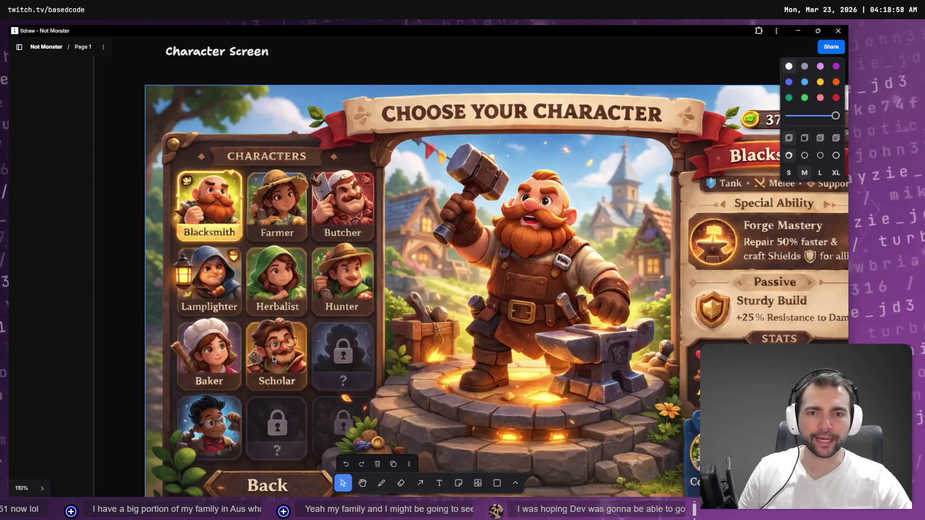
pyautogui.hotkey('alt', 'Tab')
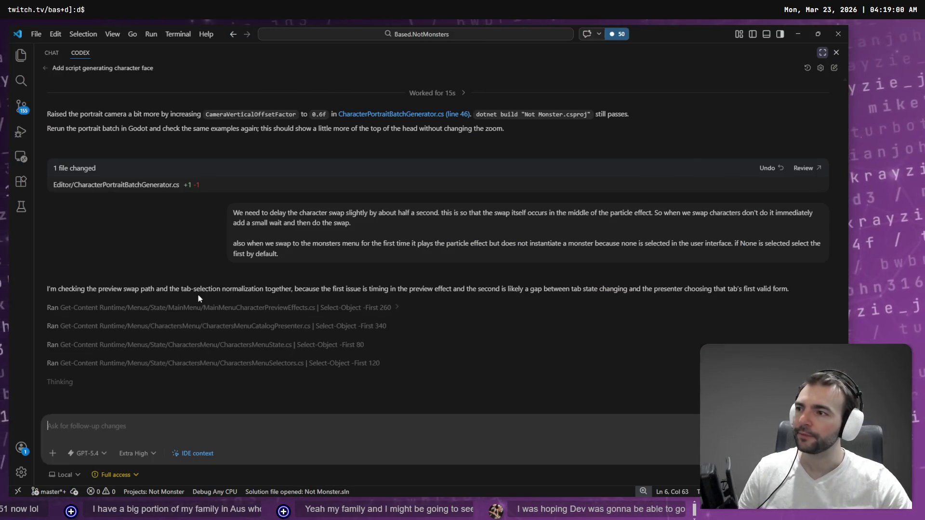
pyautogui.hotkey('alt', 'Tab')
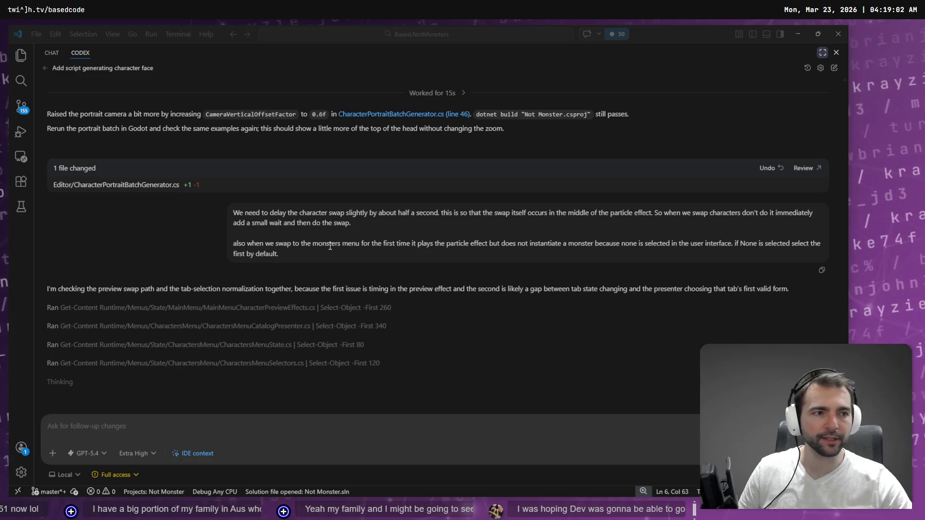
pyautogui.hotkey('alt', 'Tab')
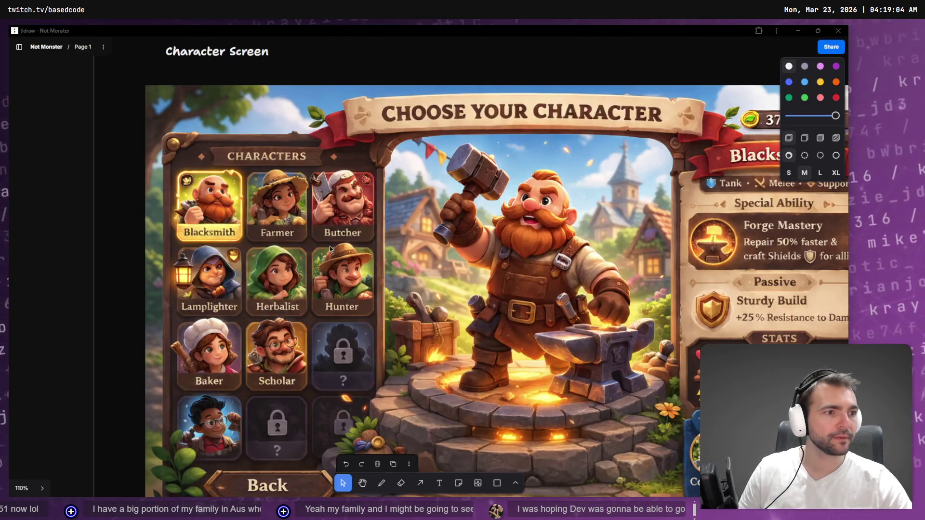
pyautogui.hotkey('alt', 'Tab')
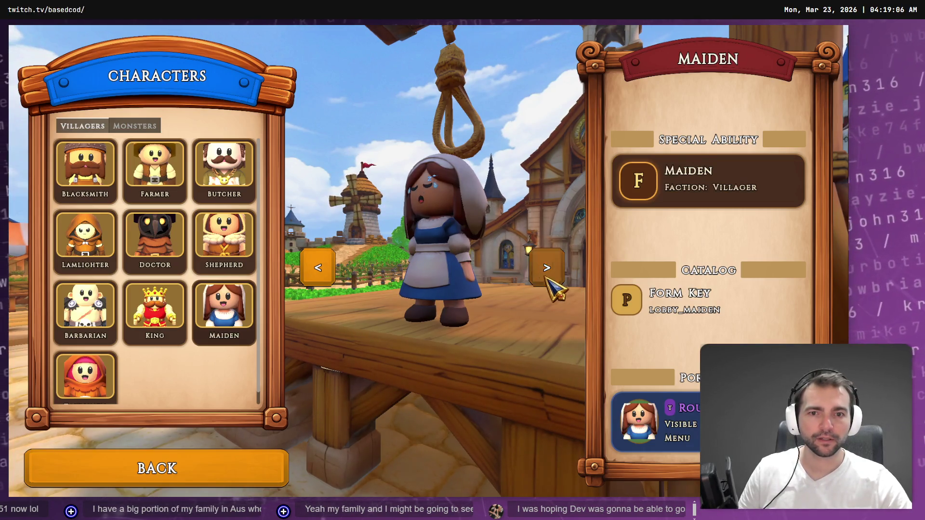
# Step: Step the preview forward to Townsmen and Blacksmith, then back to Maiden with the arrows
pyautogui.click(548, 272)
pyautogui.click(549, 272)
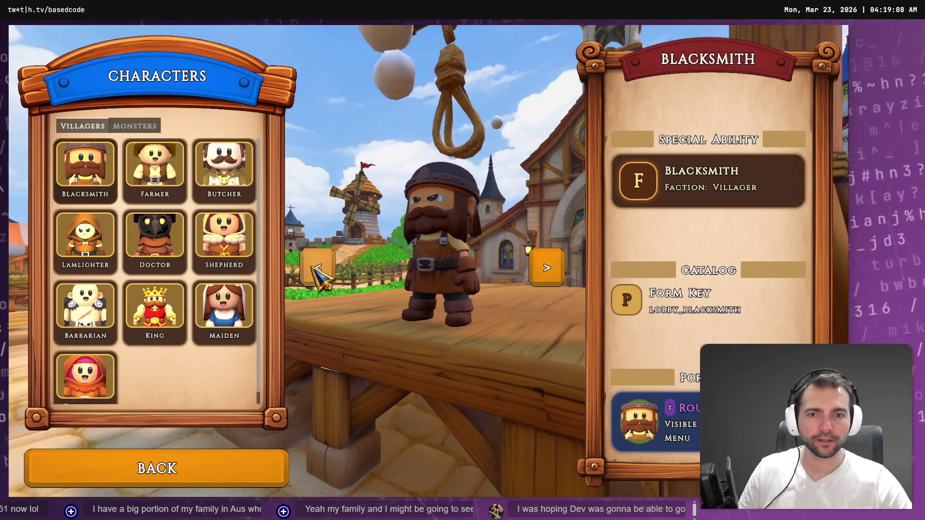
pyautogui.click(314, 273)
pyautogui.click(314, 273)
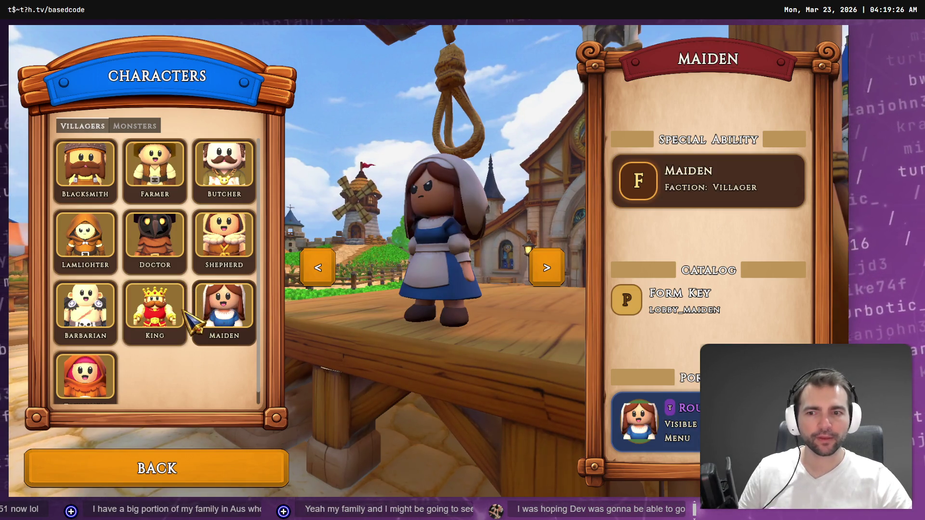
# Step: Preview the King, Barbarian and Townsmen villagers, then stop the game with F8
pyautogui.click(171, 328)
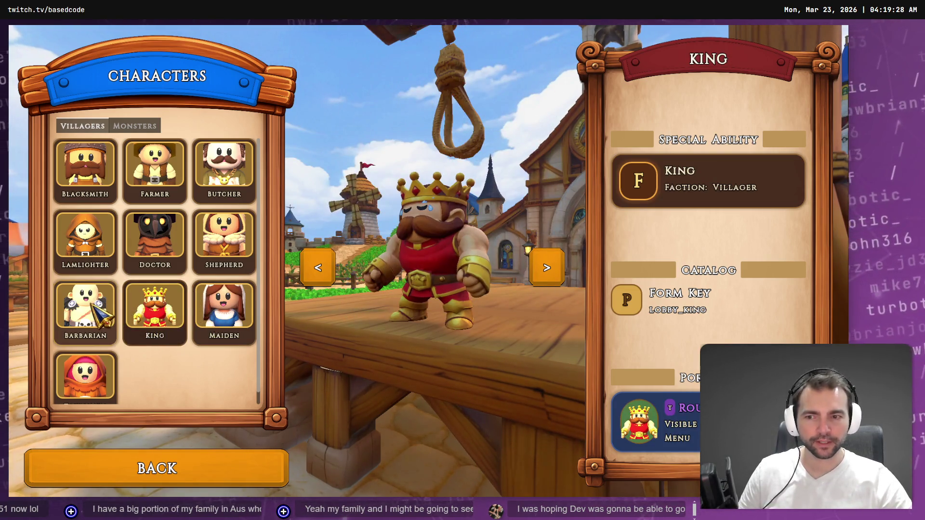
pyautogui.click(77, 327)
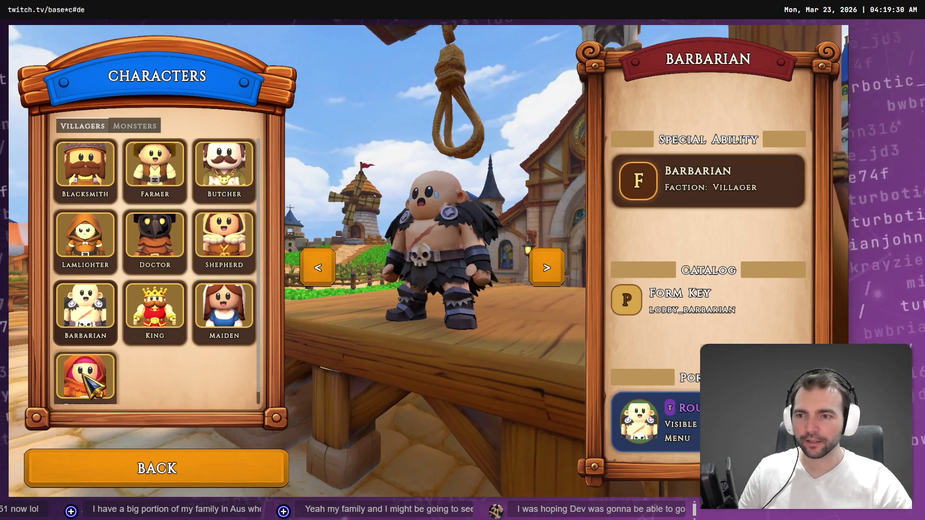
pyautogui.click(112, 373)
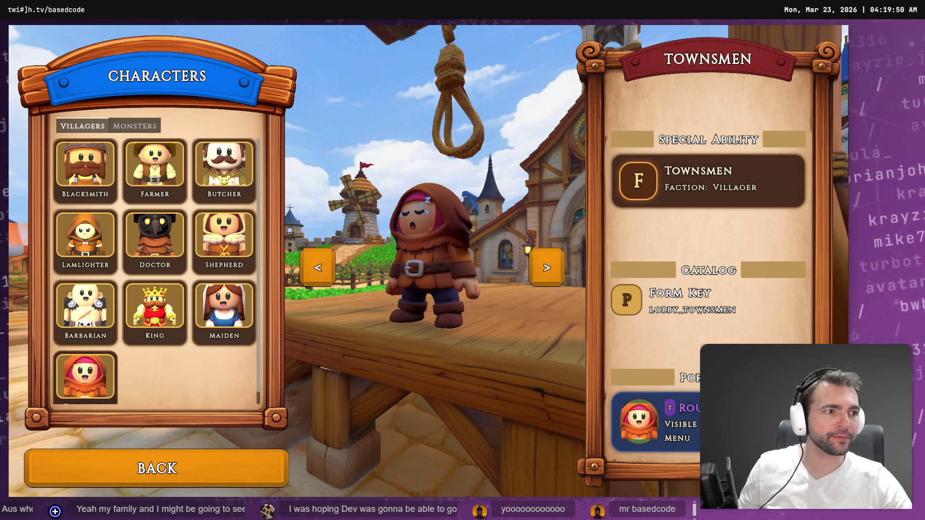
pyautogui.press('F8')
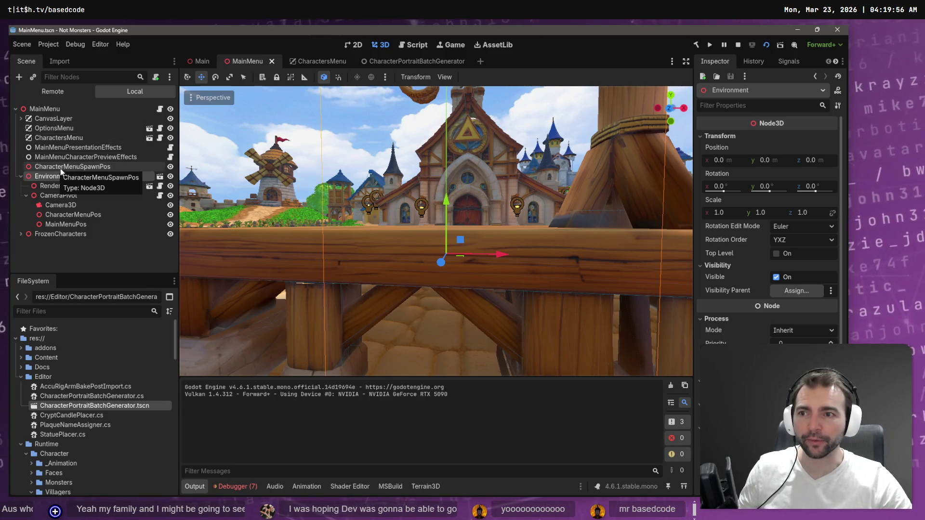
# Step: In the CharacterPortraitBatchGenerator scene, inspect the 1024 × 1024 Portrait Size fields without changing them
pyautogui.click(411, 62)
pyautogui.click(811, 167)
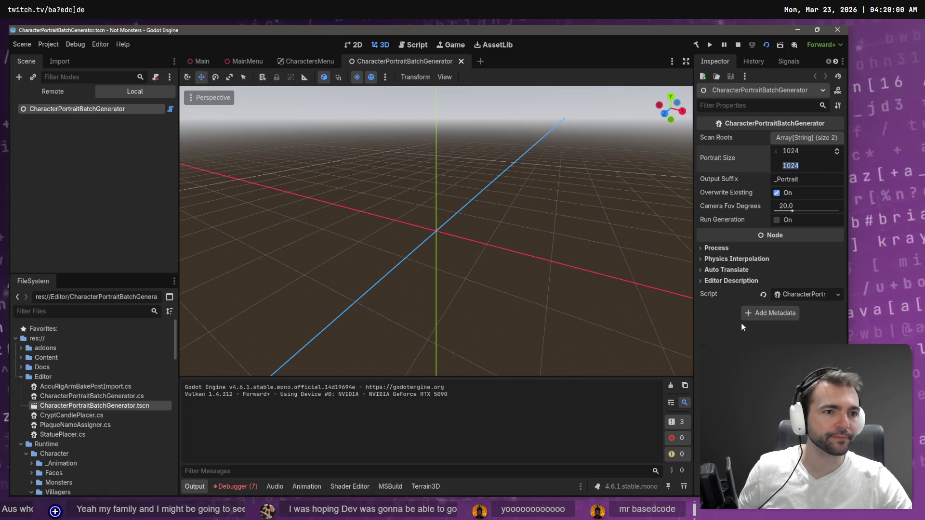
pyautogui.click(798, 152)
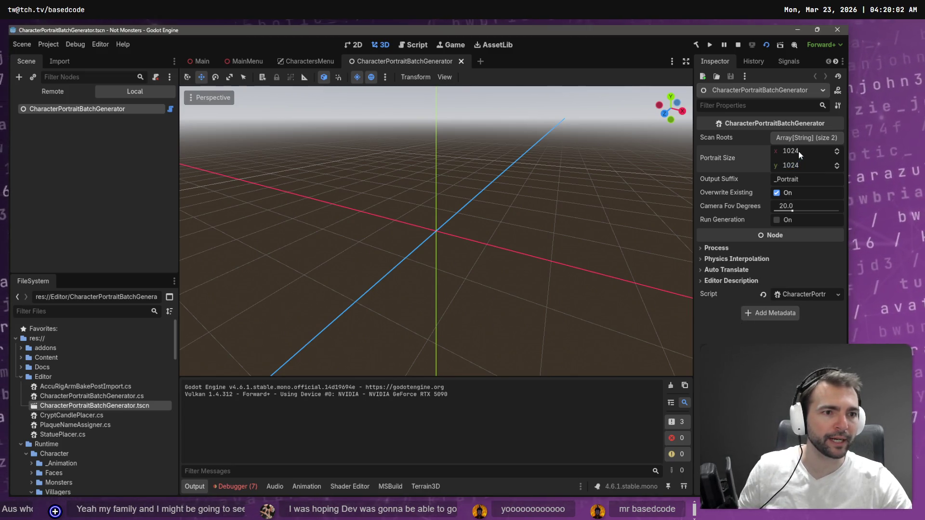
pyautogui.click(803, 166)
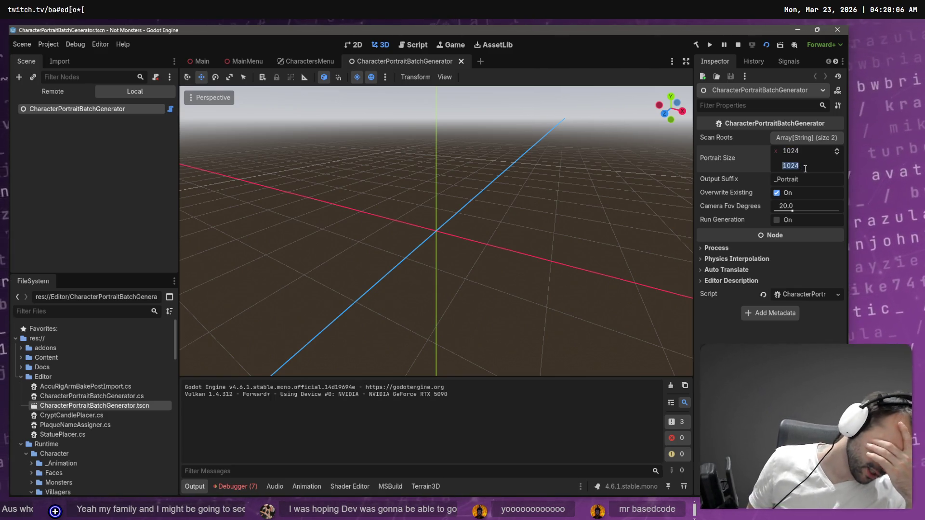
pyautogui.press('Return')
pyautogui.click(807, 151)
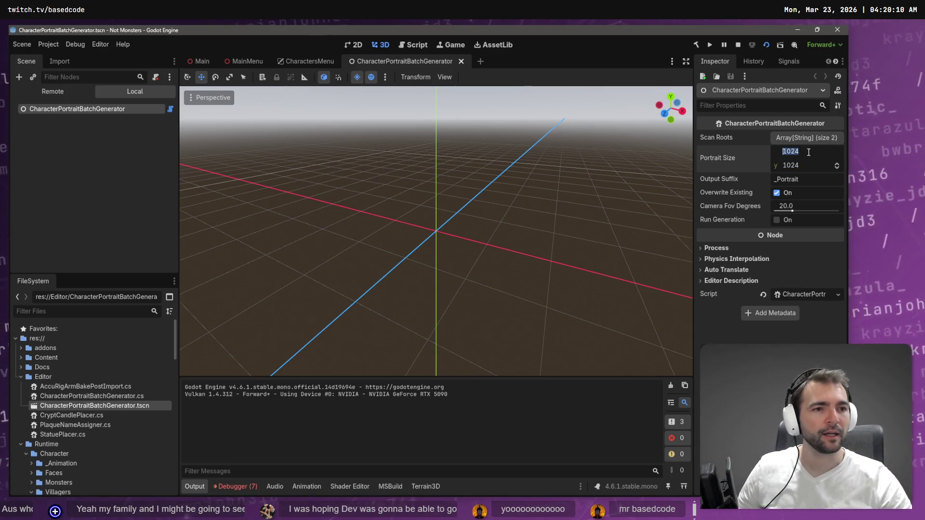
pyautogui.click(797, 154)
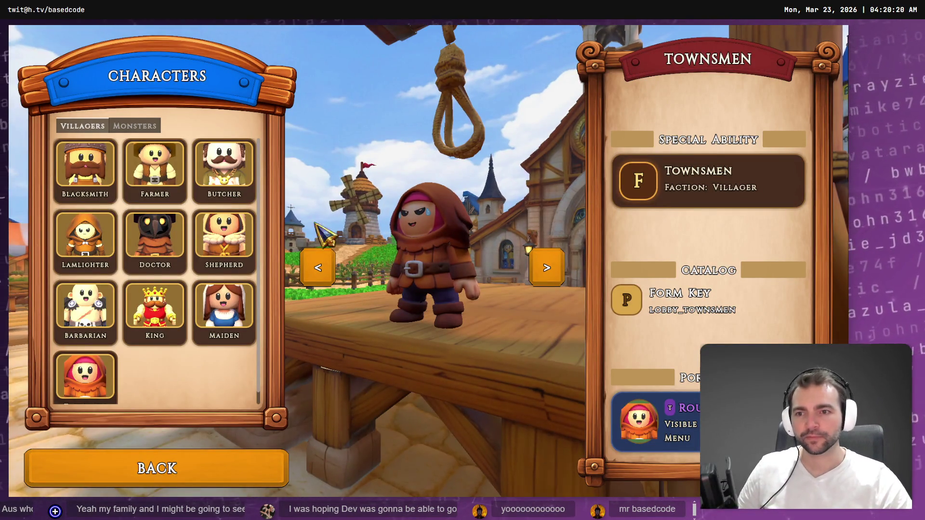
# Step: Snip the Shepherd portrait from the villager list and paste it into a new image
pyautogui.press('super+shift+s')
pyautogui.moveTo(195, 212); pyautogui.dragTo(252, 257)
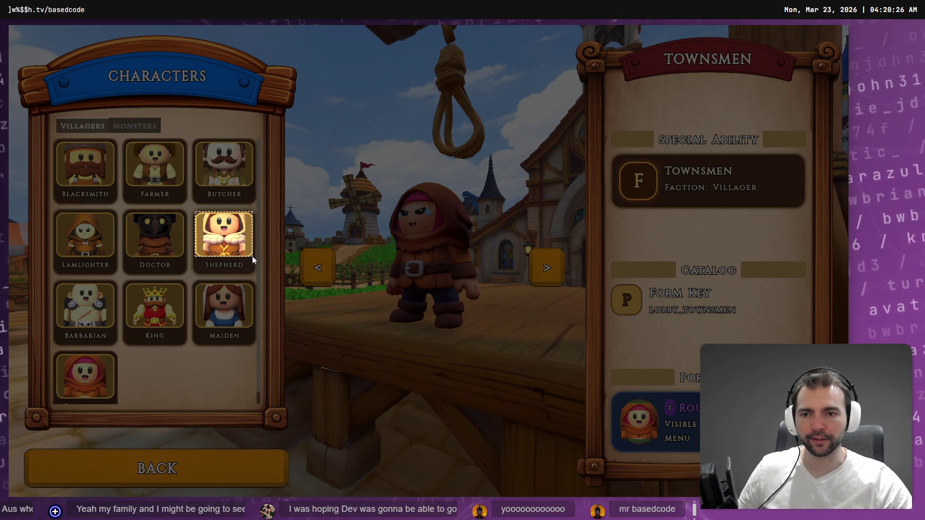
pyautogui.moveTo(253, 260); pyautogui.dragTo(253, 259)
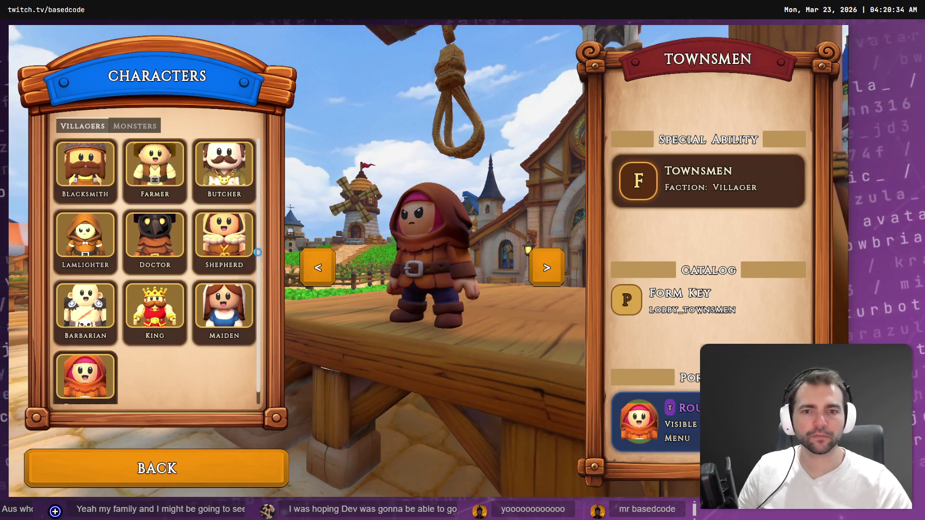
pyautogui.hotkey('ctrl', 'v')
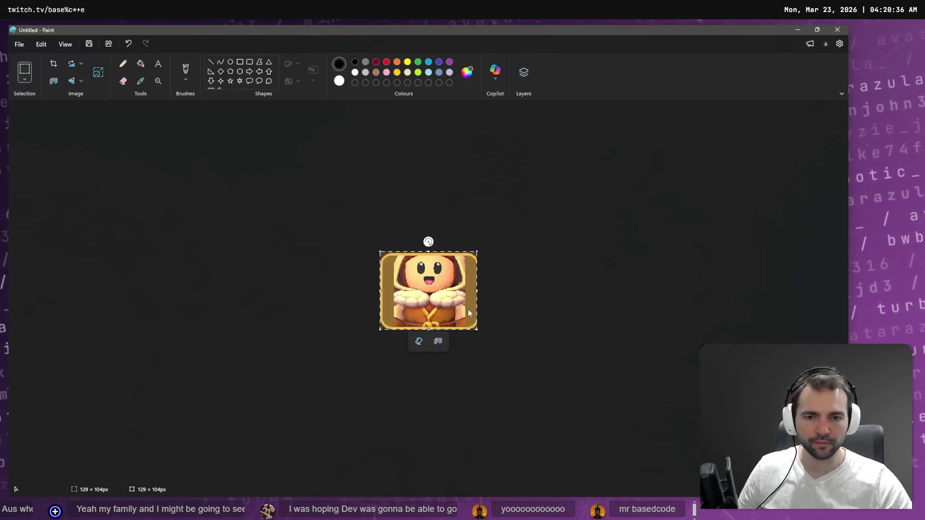
# Step: Measure the pasted portrait's 19 px side margins with a black line, left then right
pyautogui.scroll(5, 467, 309)
pyautogui.scroll(-2, 465, 302)
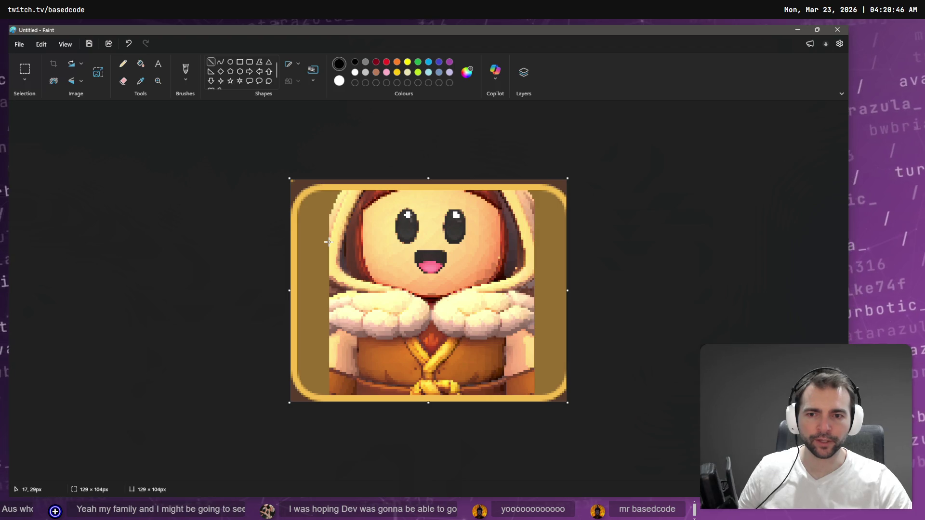
pyautogui.moveTo(328, 241); pyautogui.dragTo(285, 243)
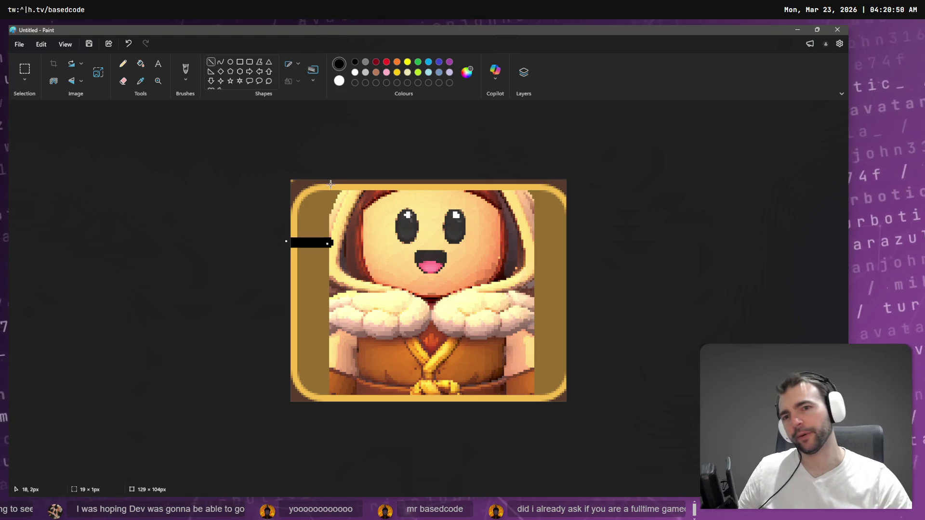
pyautogui.moveTo(310, 244)
pyautogui.mouseDown()
pyautogui.moveTo(507, 246)
pyautogui.moveTo(553, 238)
pyautogui.moveTo(546, 251)
pyautogui.mouseUp()
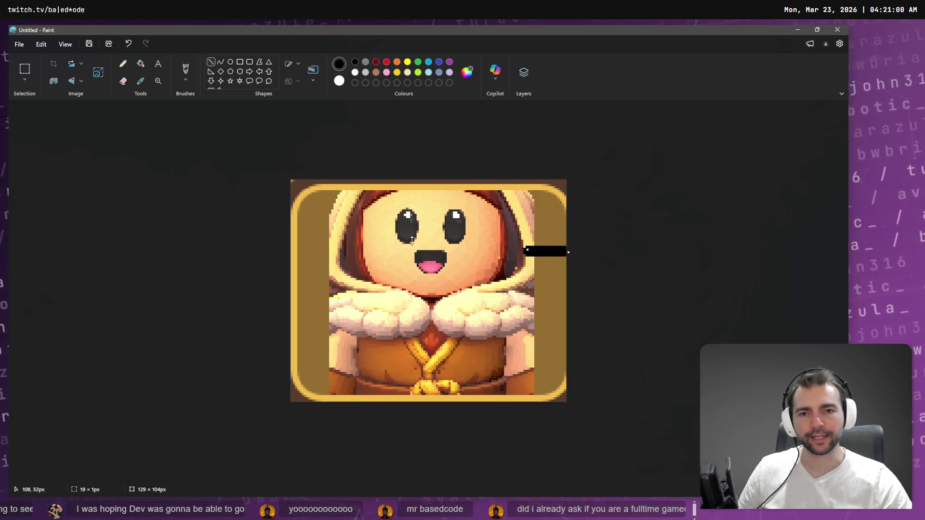
pyautogui.press('alt')
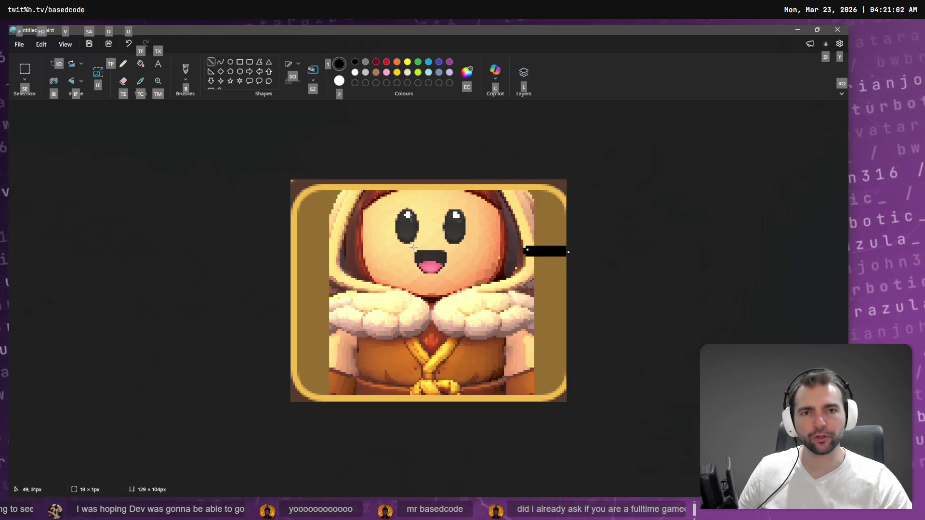
pyautogui.hotkey('alt', 'Tab')
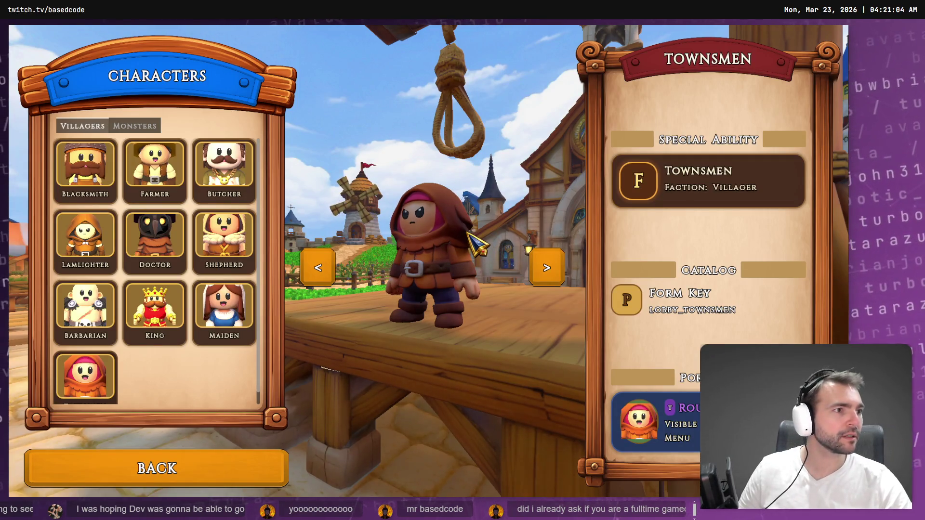
# Step: Compute the 4:3 width for a 1024 height in Calculator and copy the 1,365 result
pyautogui.hotkey('alt', 'Tab')
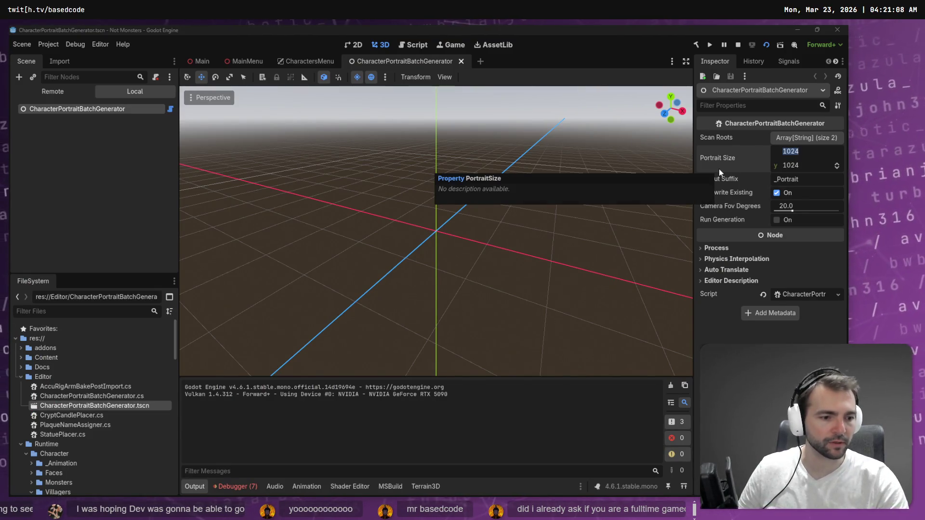
pyautogui.press('XF86Calculator')
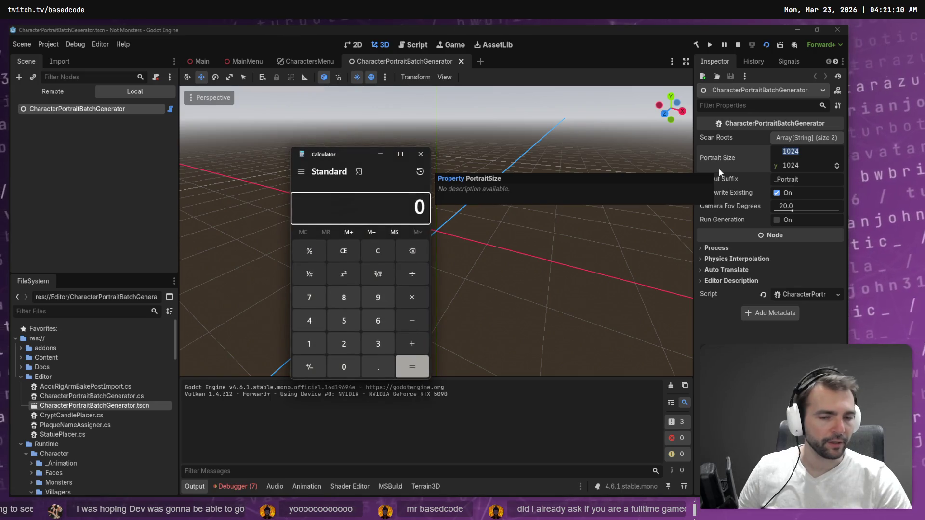
pyautogui.write('1')
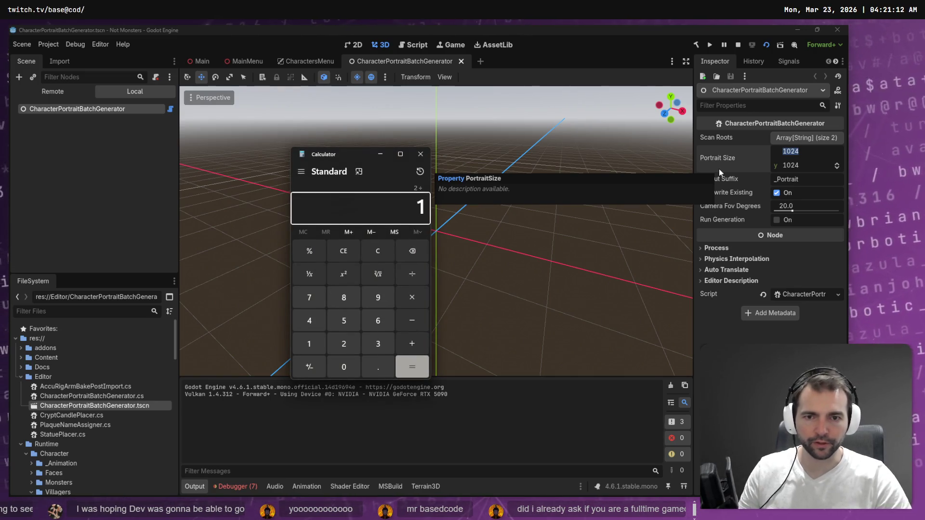
pyautogui.write('+06')
pyautogui.press('Return')
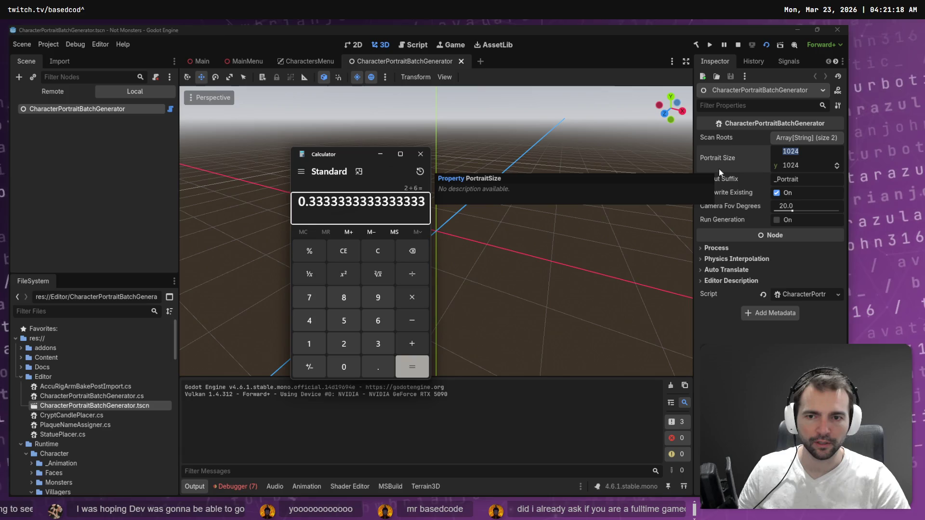
pyautogui.write('+1')
pyautogui.press('Return')
pyautogui.write('*1024')
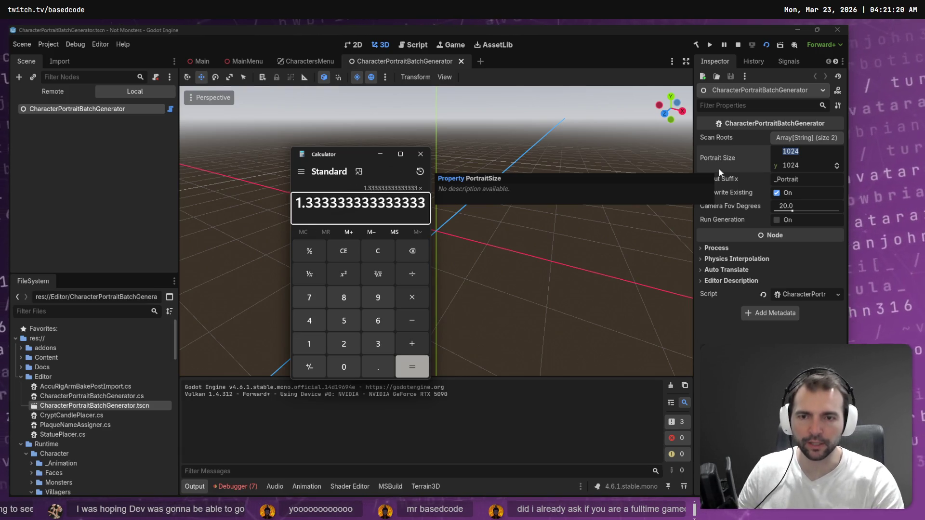
pyautogui.press('Return')
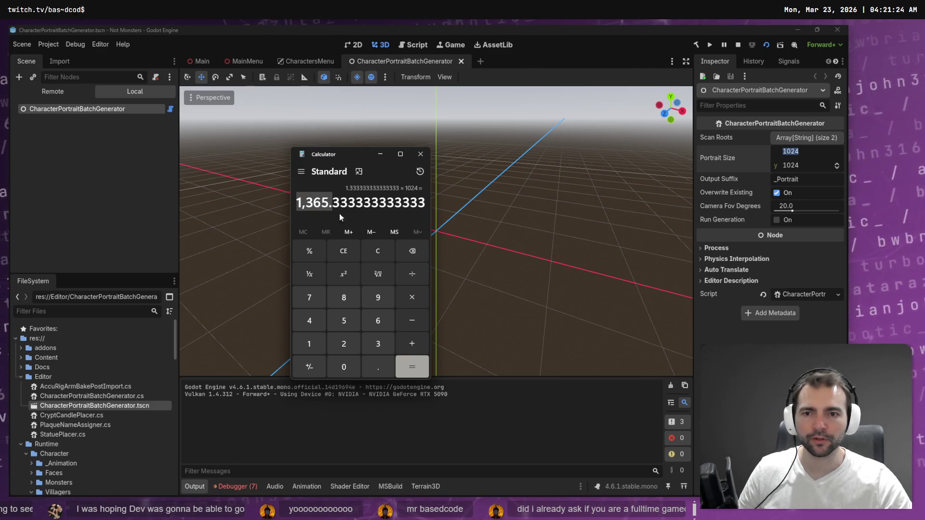
pyautogui.moveTo(329, 203); pyautogui.dragTo(276, 201)
pyautogui.hotkey('ctrl', 'c')
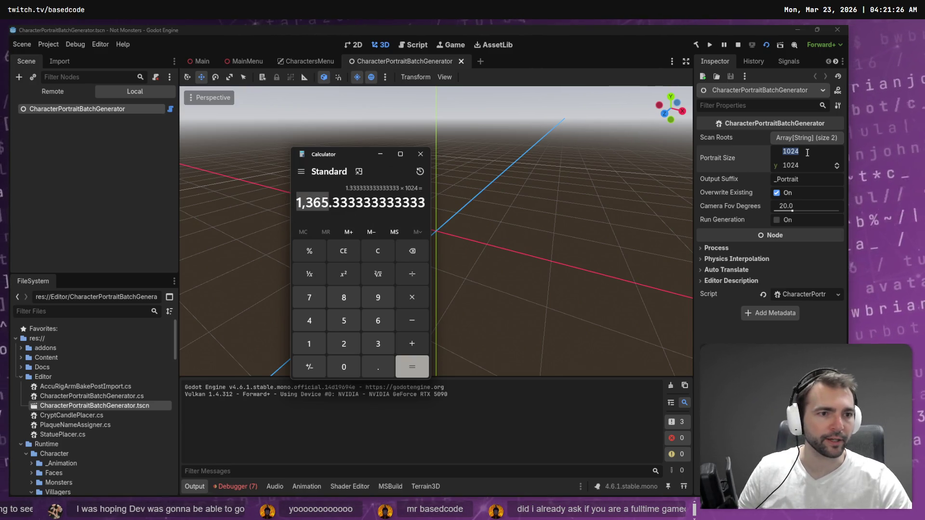
# Step: Set Portrait Size x to 1365, removing the comma, and commit it
pyautogui.click(700, 184)
pyautogui.hotkey('ctrl', 'v')
pyautogui.press('Return')
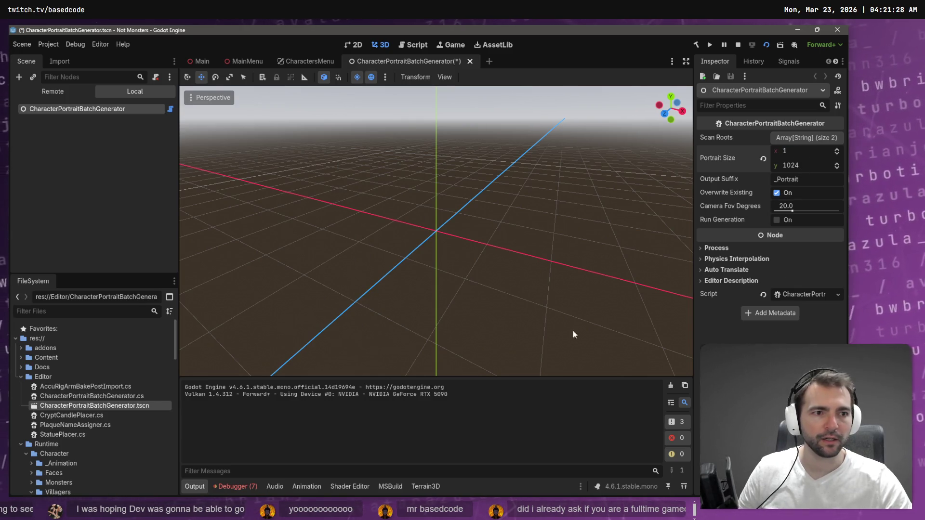
pyautogui.click(785, 151)
pyautogui.hotkey('ctrl', 'v')
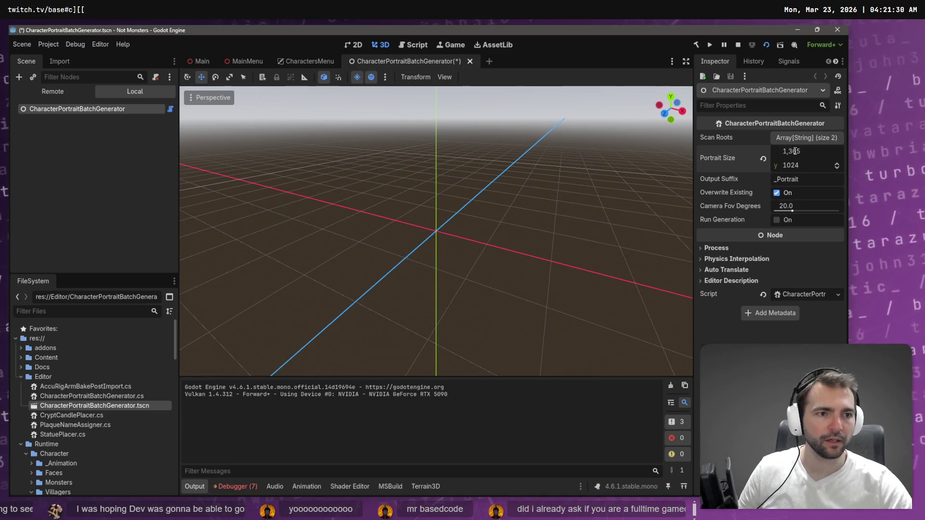
pyautogui.press('Left')
pyautogui.press('Left')
pyautogui.press('Left')
pyautogui.press('BackSpace')
pyautogui.press('Return')
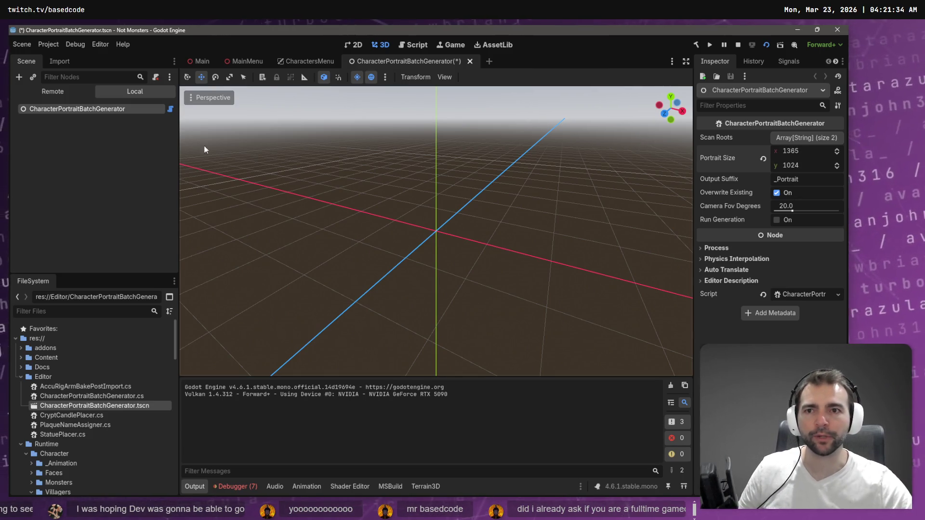
# Step: Regenerate all 21 portraits at 1365 × 1024 and clear the Output log
pyautogui.click(792, 219)
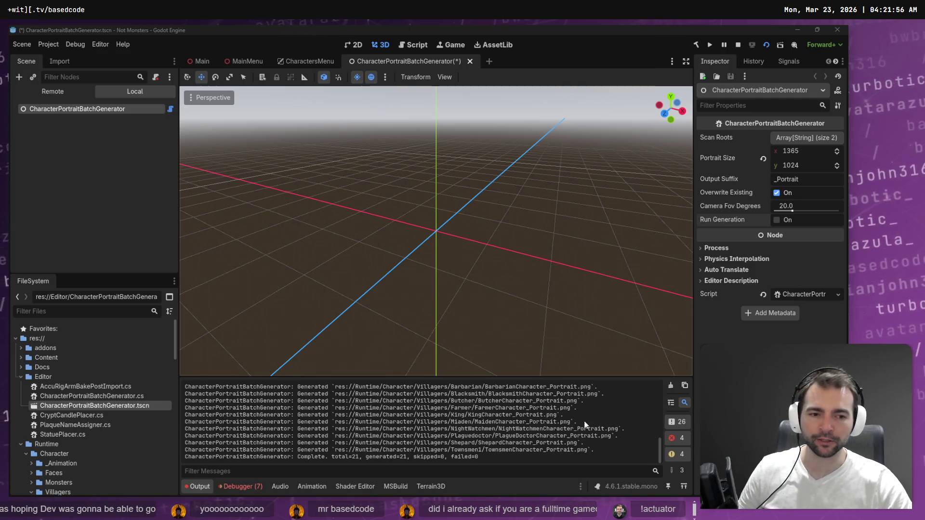
pyautogui.click(670, 386)
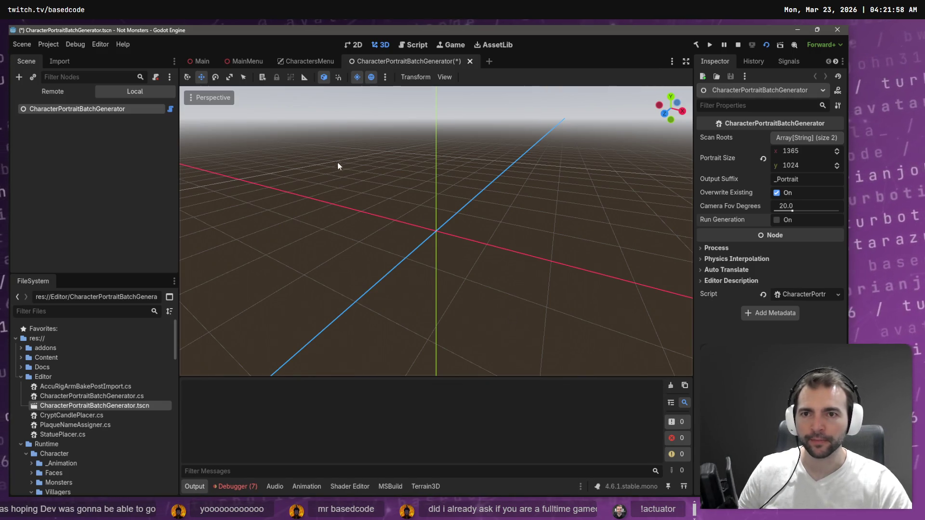
pyautogui.click(42, 151)
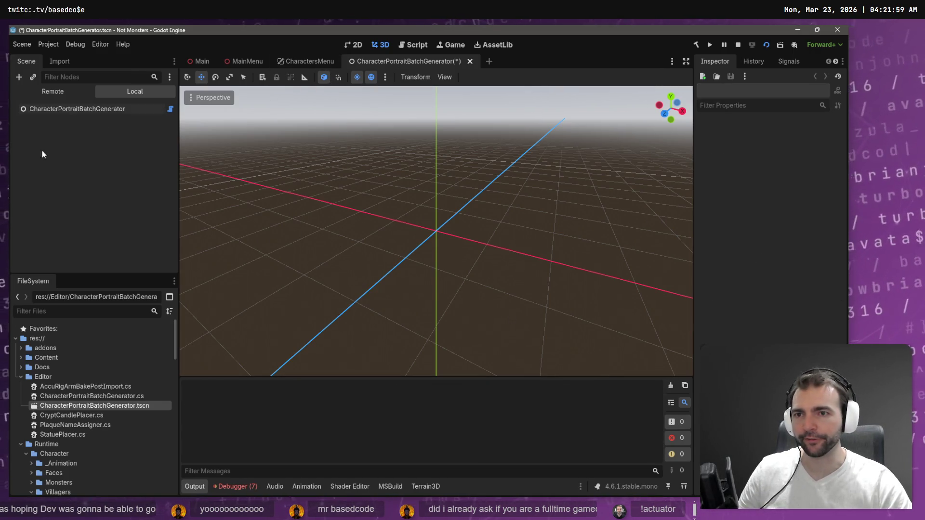
# Step: Open the Main scene, fly the viewport back to see the town, and launch the game
pyautogui.click(241, 63)
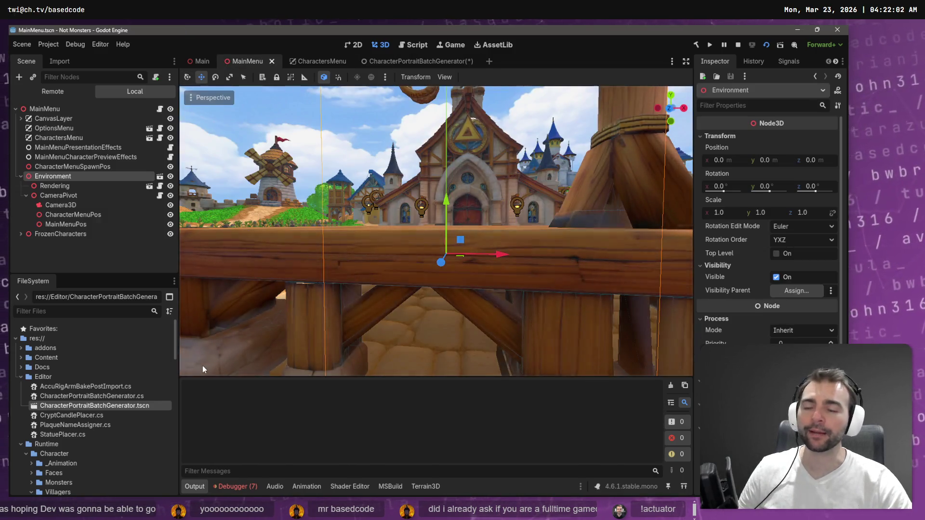
pyautogui.moveTo(394, 234); pyautogui.dragTo(202, 70)
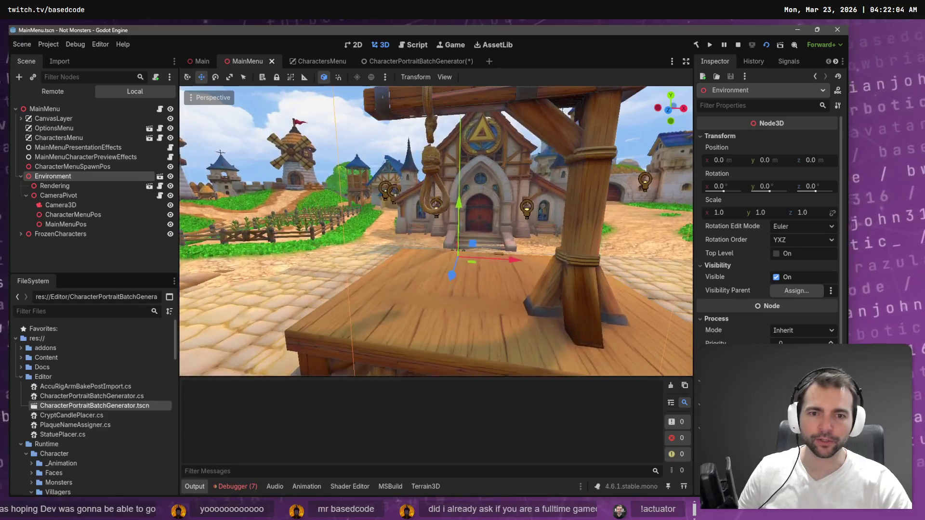
pyautogui.click(199, 63)
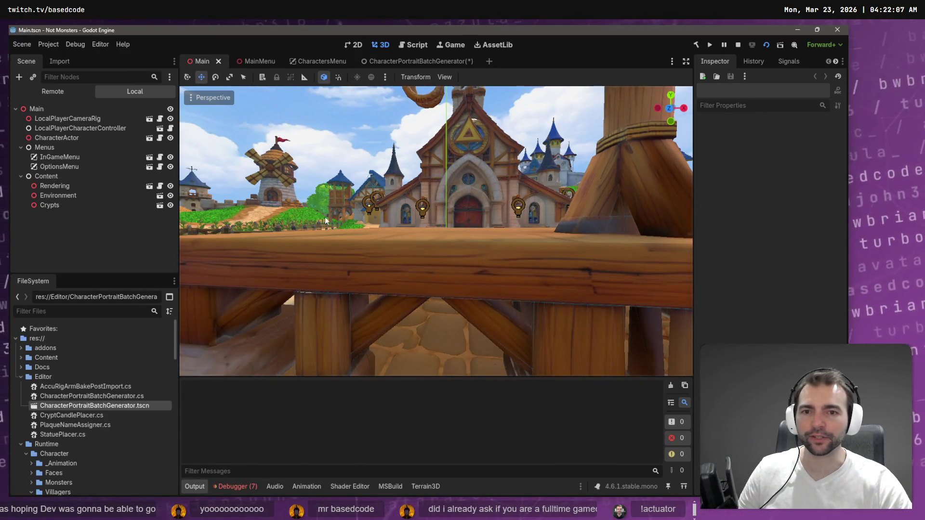
pyautogui.moveTo(325, 217); pyautogui.dragTo(317, 226)
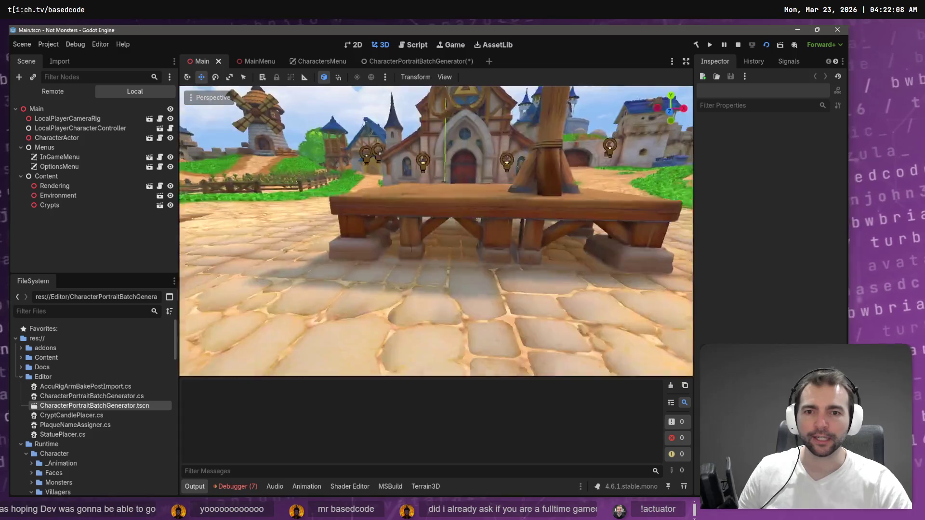
pyautogui.press('s')
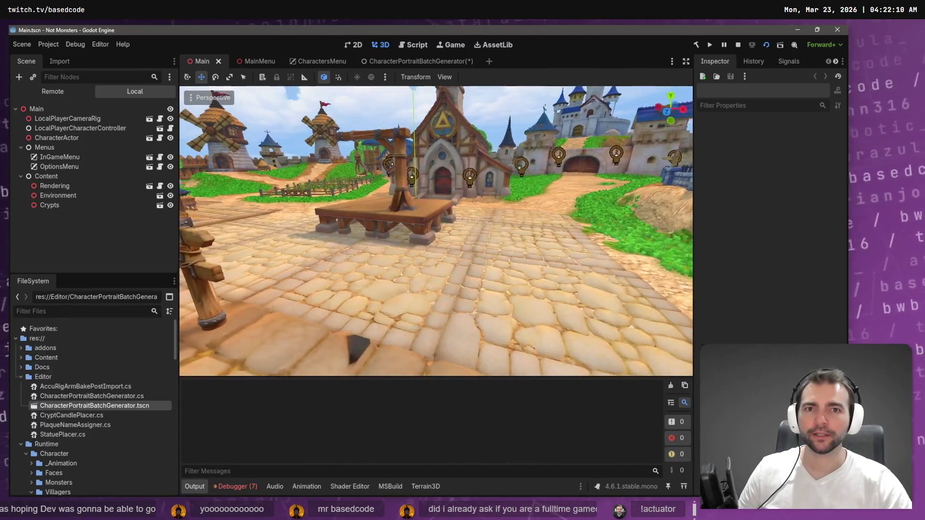
pyautogui.press('s')
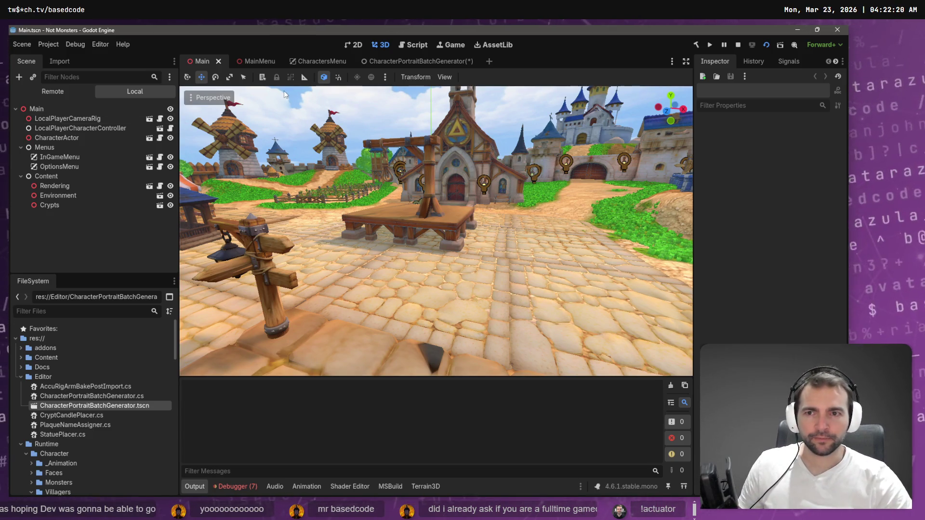
pyautogui.hotkey('alt', 'Tab')
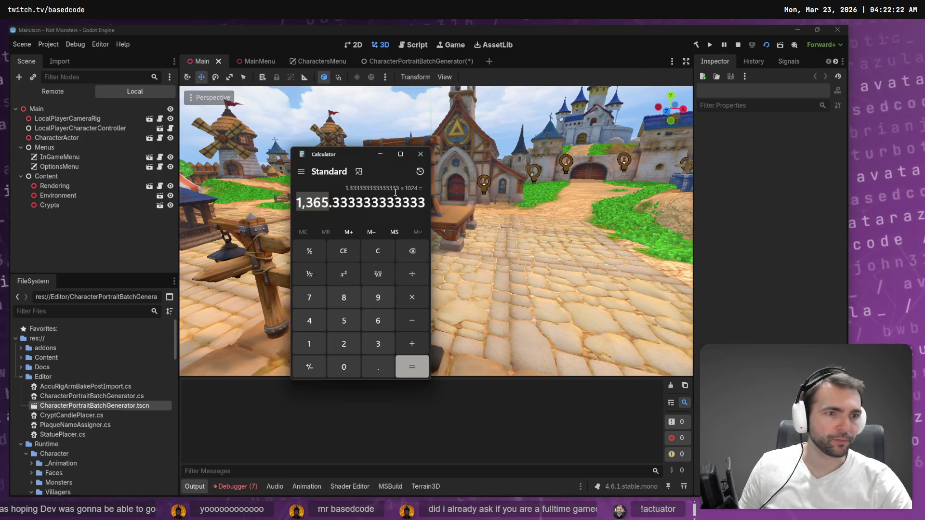
pyautogui.hotkey('alt', 'Tab')
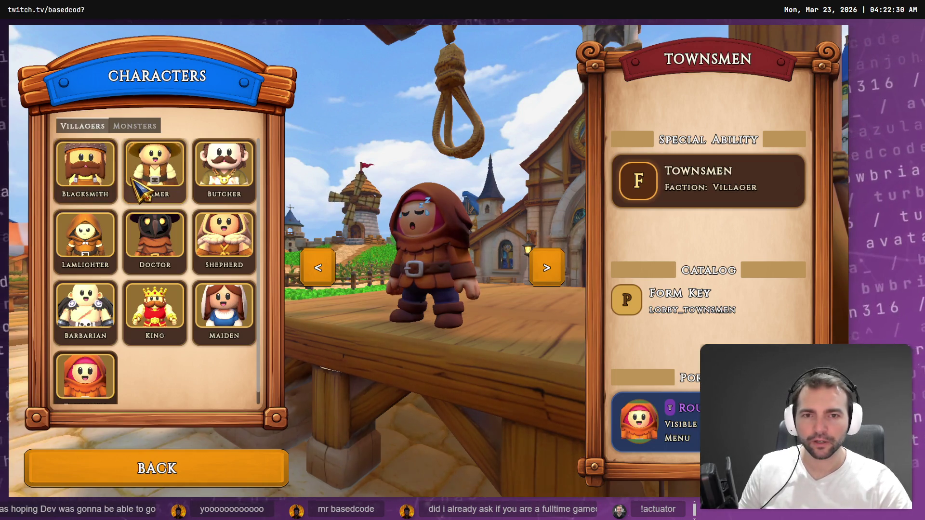
# Step: Step back to Maiden, then forward through Townsmen, Blacksmith, Farmer, Butcher, Lamlighter, Doctor and Shepherd
pyautogui.click(316, 267)
pyautogui.click(549, 273)
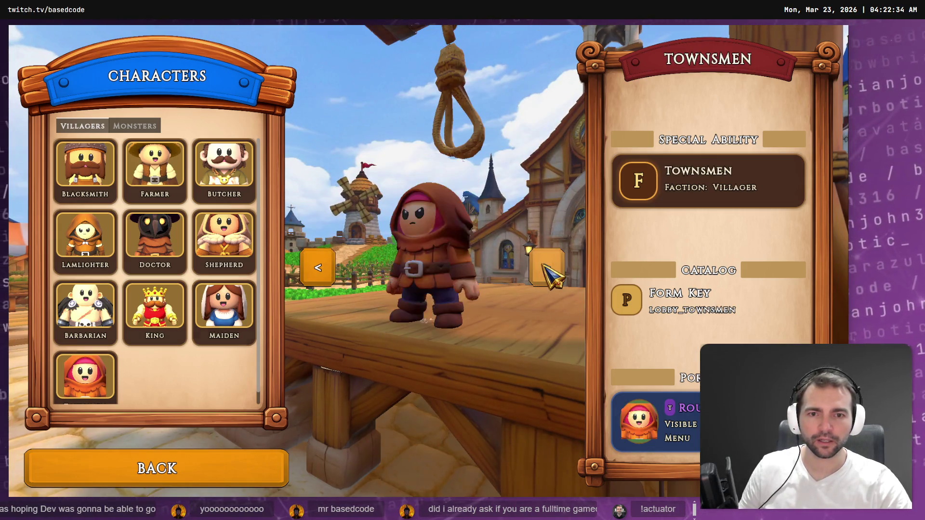
pyautogui.click(544, 265)
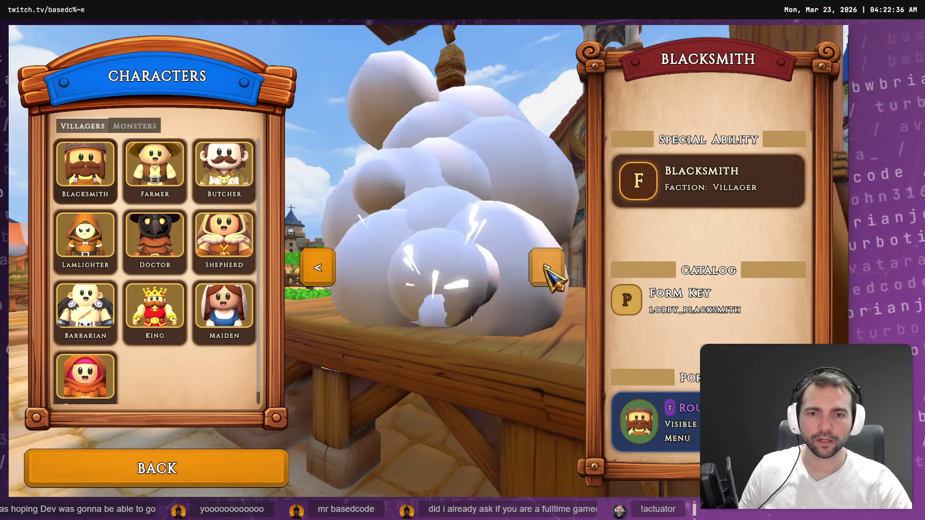
pyautogui.click(544, 265)
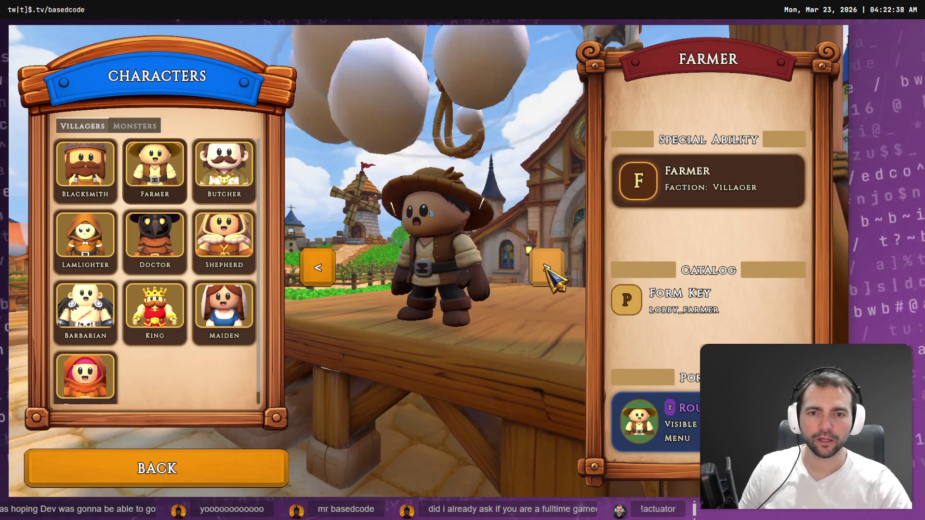
pyautogui.click(544, 265)
pyautogui.click(544, 265)
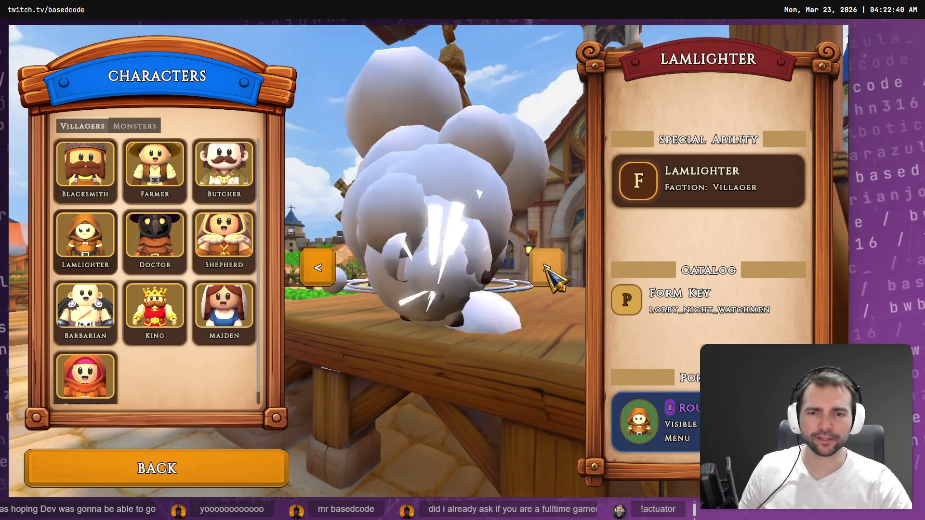
pyautogui.click(545, 265)
pyautogui.click(544, 265)
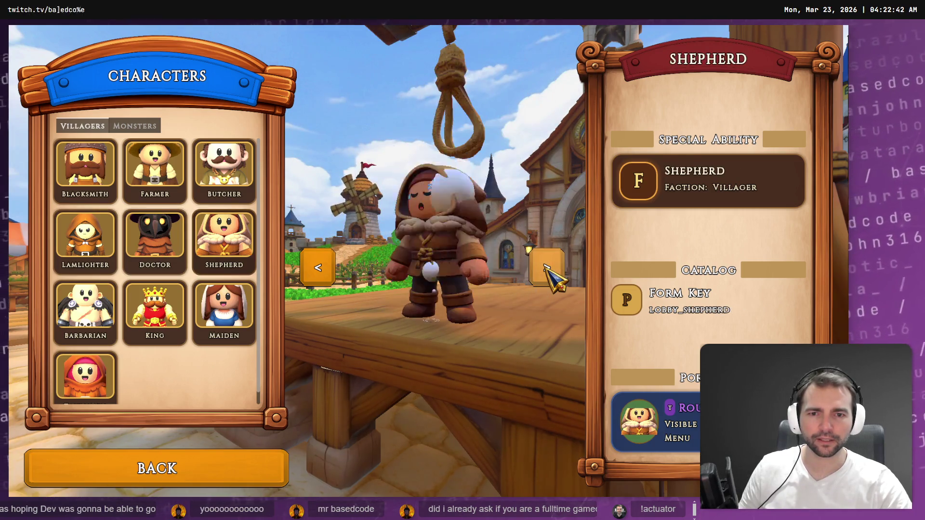
# Step: Continue through Barbarian, King, Maiden and Townsmen, wrapping around to Blacksmith, Farmer and Butcher
pyautogui.click(545, 266)
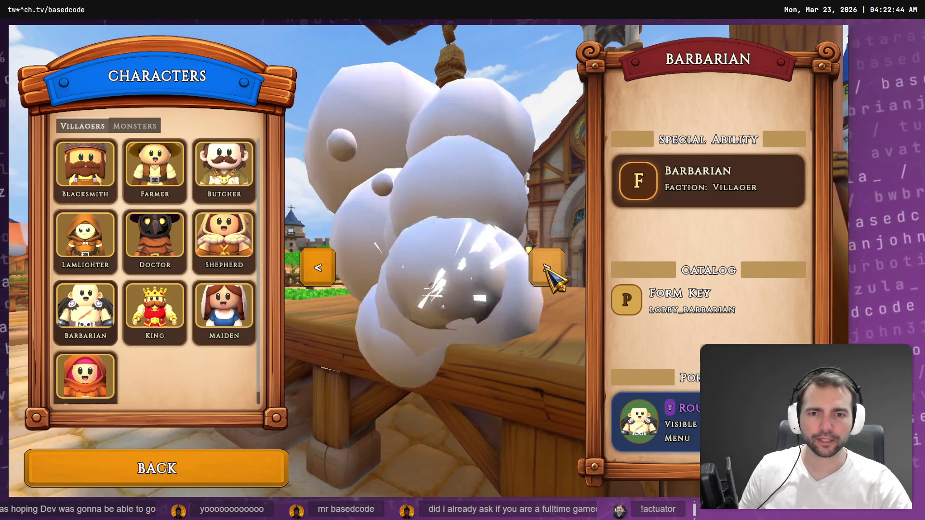
pyautogui.click(545, 266)
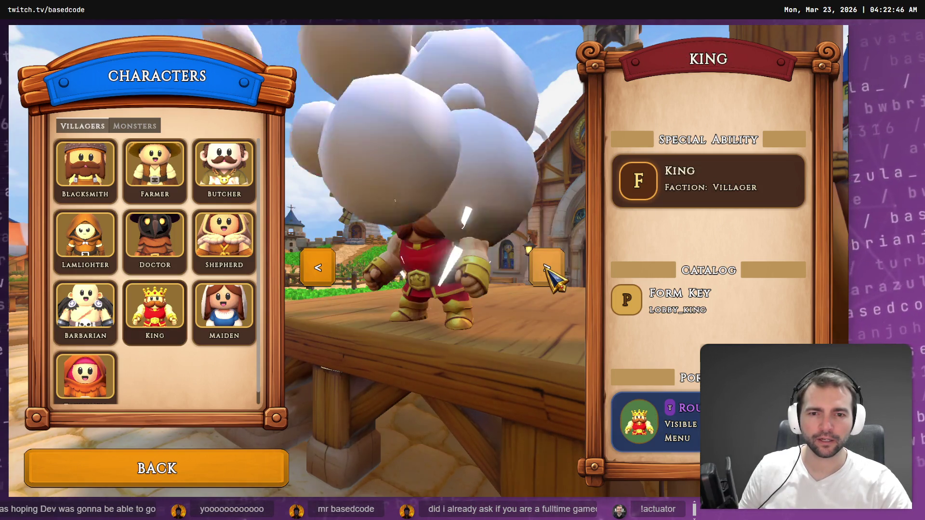
pyautogui.click(545, 266)
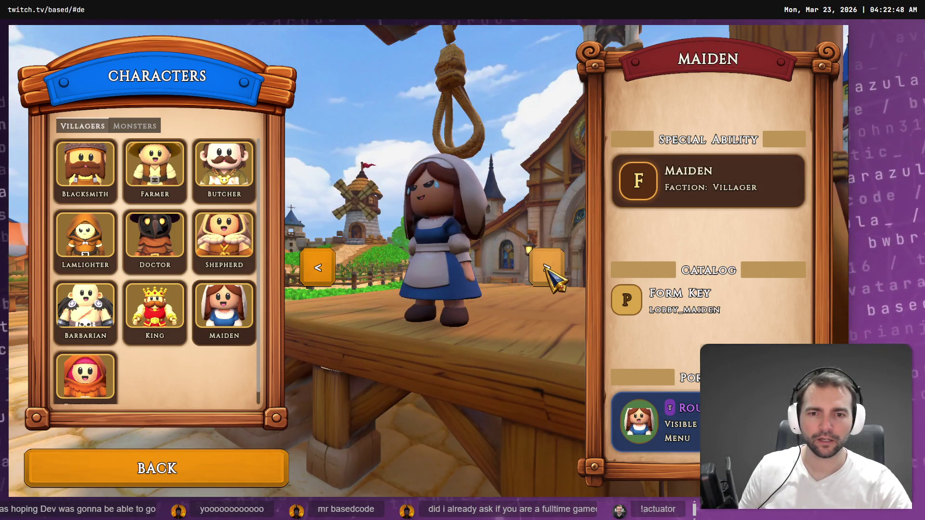
pyautogui.click(545, 266)
pyautogui.click(545, 267)
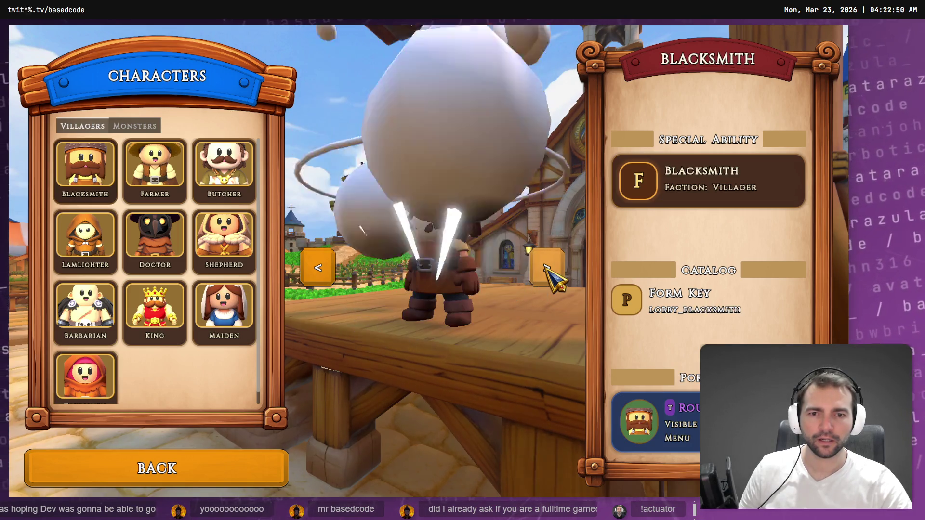
pyautogui.click(546, 266)
pyautogui.click(545, 266)
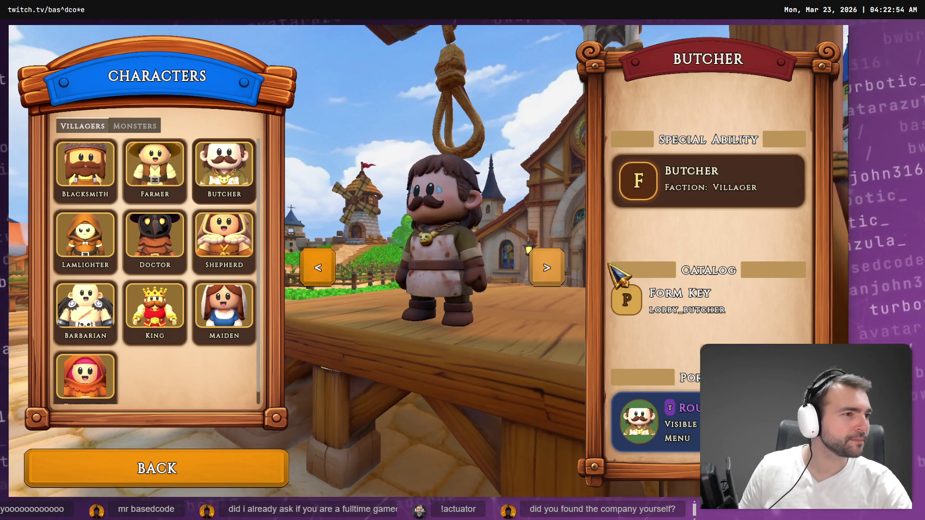
pyautogui.hotkey('alt', 'Tab')
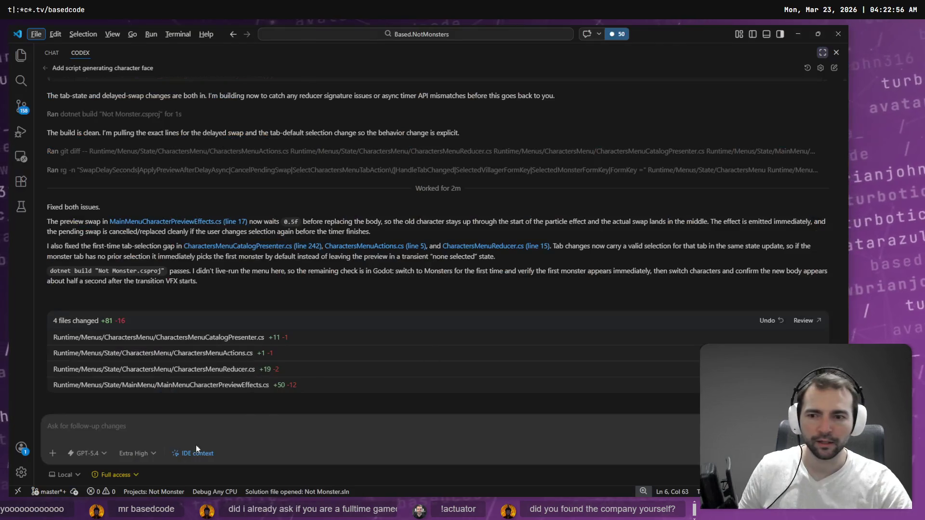
# Step: Dictate and send a request to play the particle effect immediately, not delayed with the model swap
pyautogui.press('super+h')
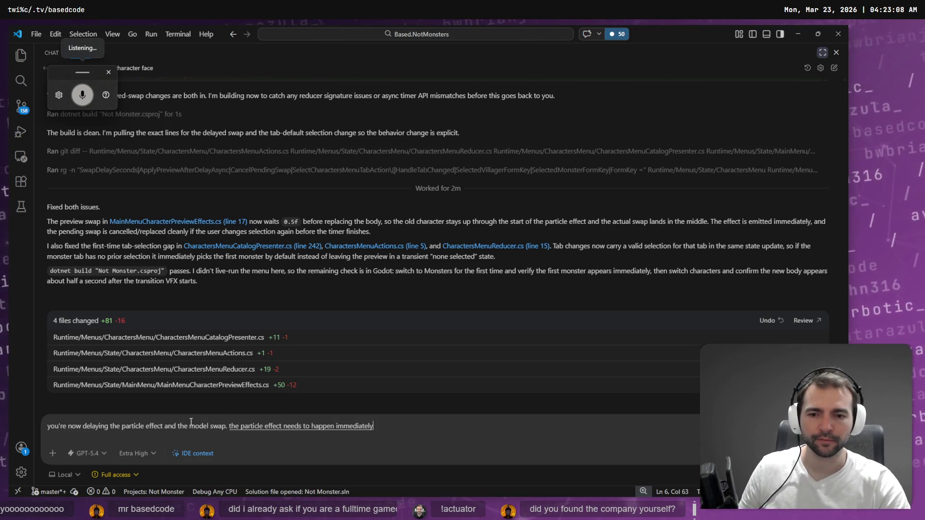
pyautogui.press('Return')
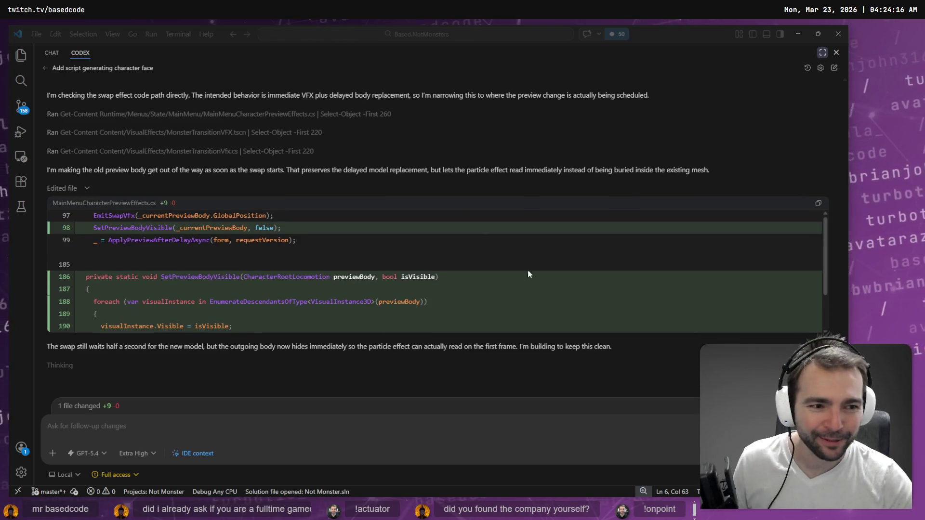
# Step: Scroll through the agent's finished reply and glance at the running game's character menu
pyautogui.scroll(-2, 511, 275)
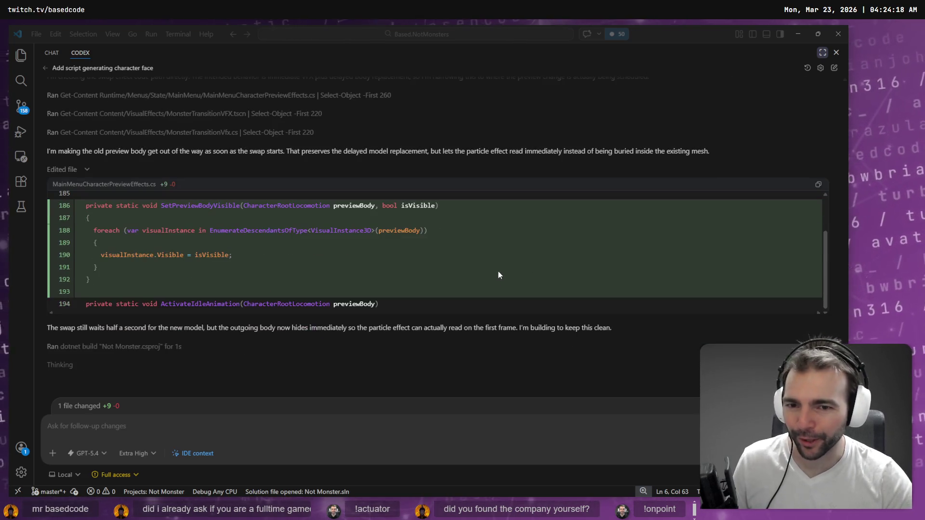
pyautogui.scroll(2, 478, 271)
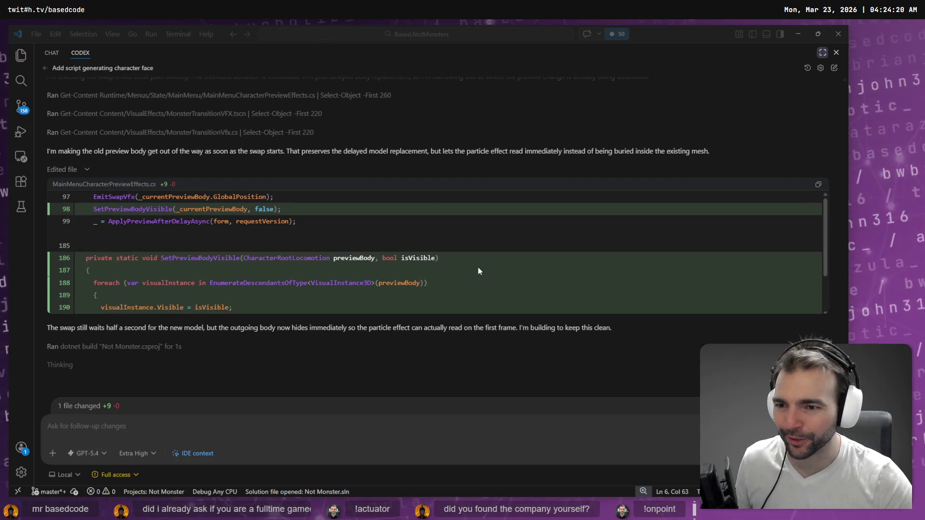
pyautogui.scroll(-2, 479, 271)
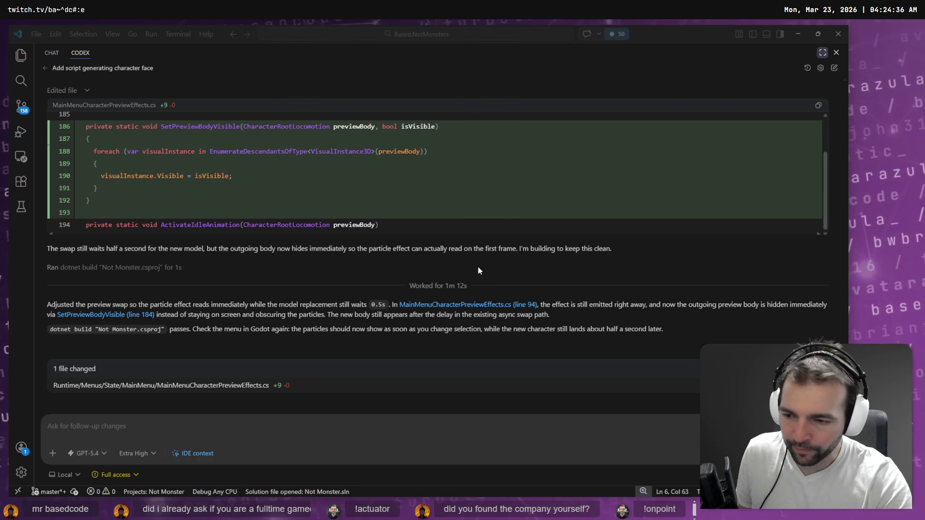
pyautogui.hotkey('alt', 'Tab')
pyautogui.hotkey('alt', 'Tab')
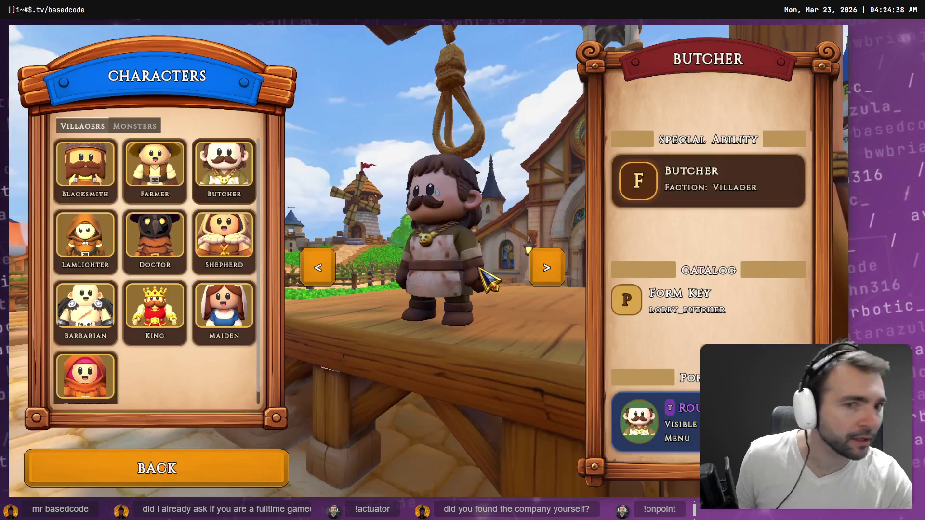
pyautogui.hotkey('alt', 'Tab')
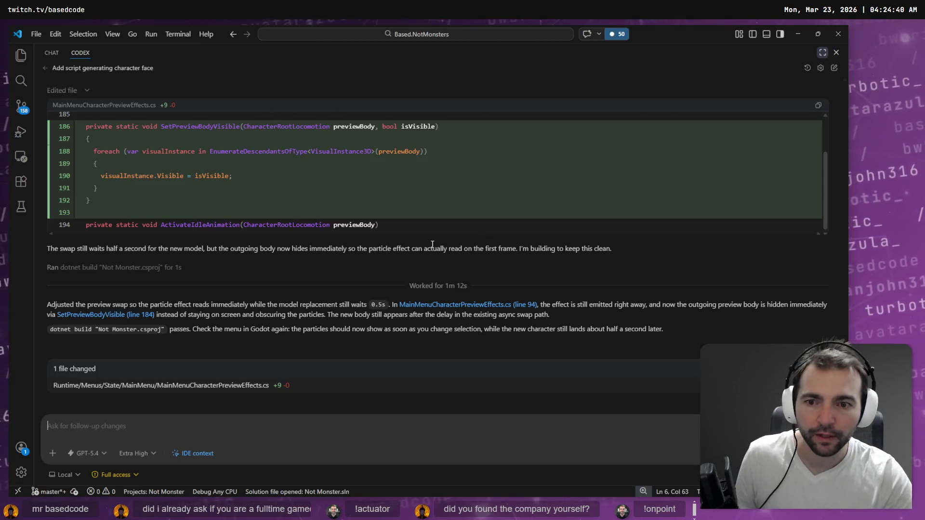
pyautogui.hotkey('alt', 'Tab')
# Step: Relaunch the game from the Godot editor and close the leftover Paint image without saving
pyautogui.press('F5')
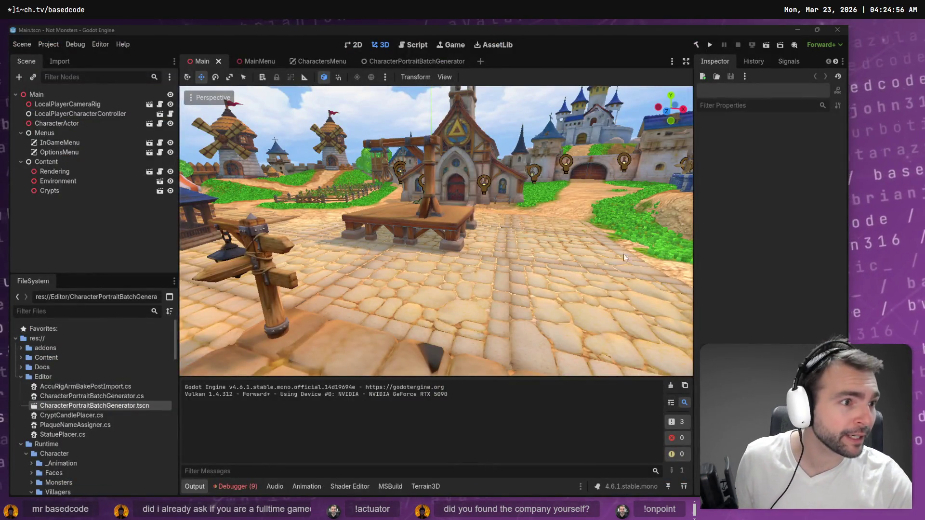
pyautogui.hotkey('alt', 'Tab')
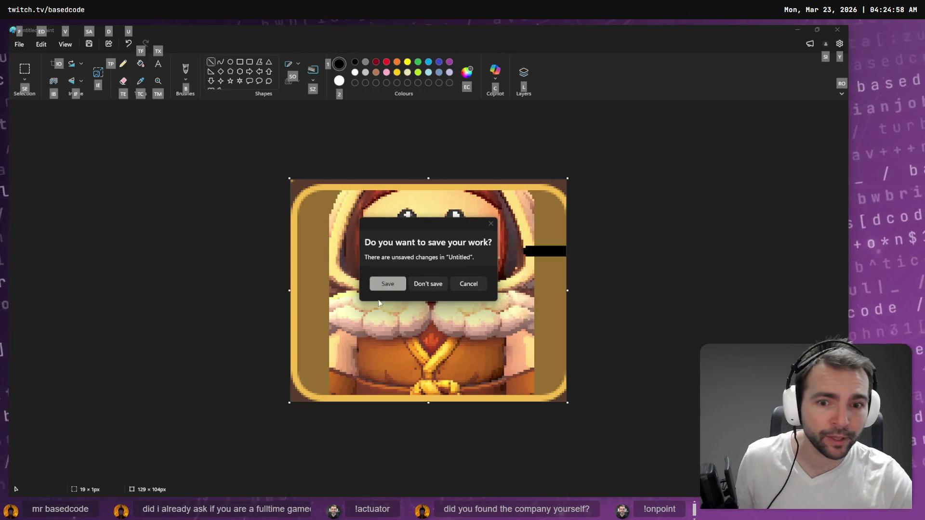
pyautogui.click(428, 283)
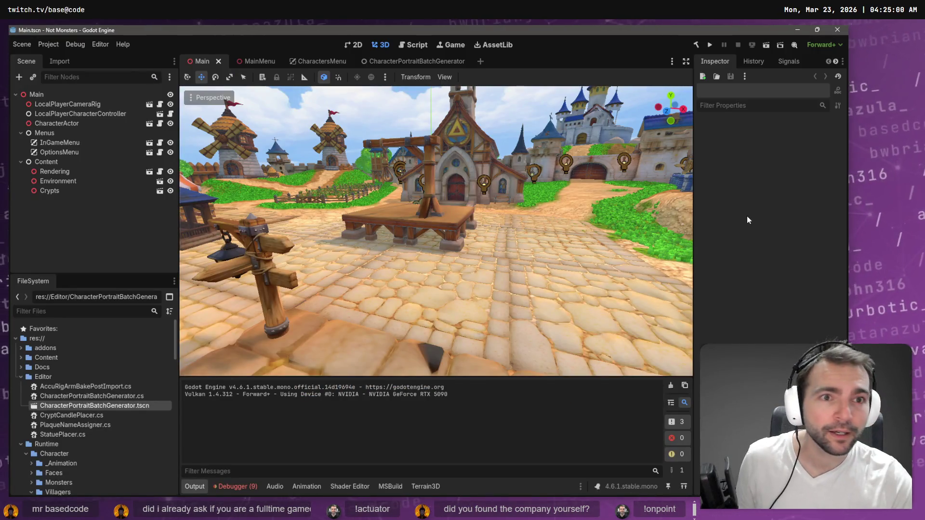
pyautogui.press('F5')
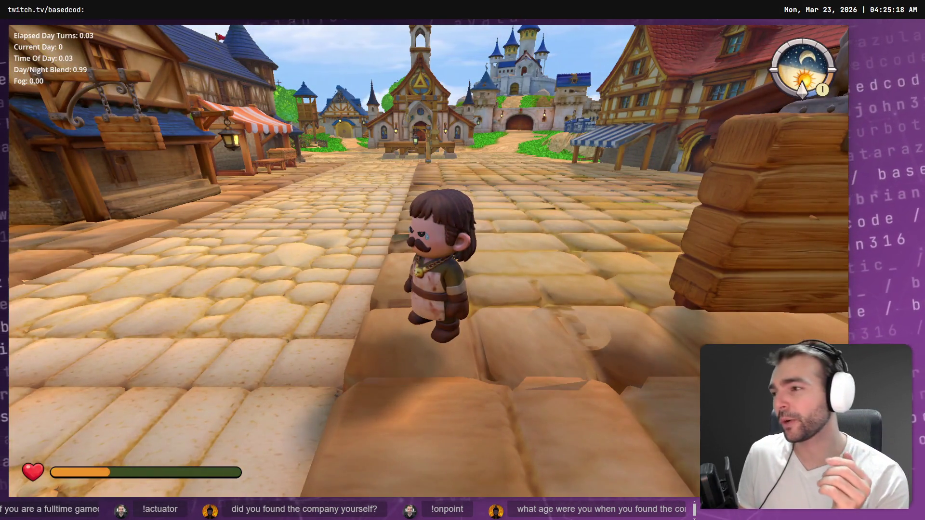
pyautogui.press('w')
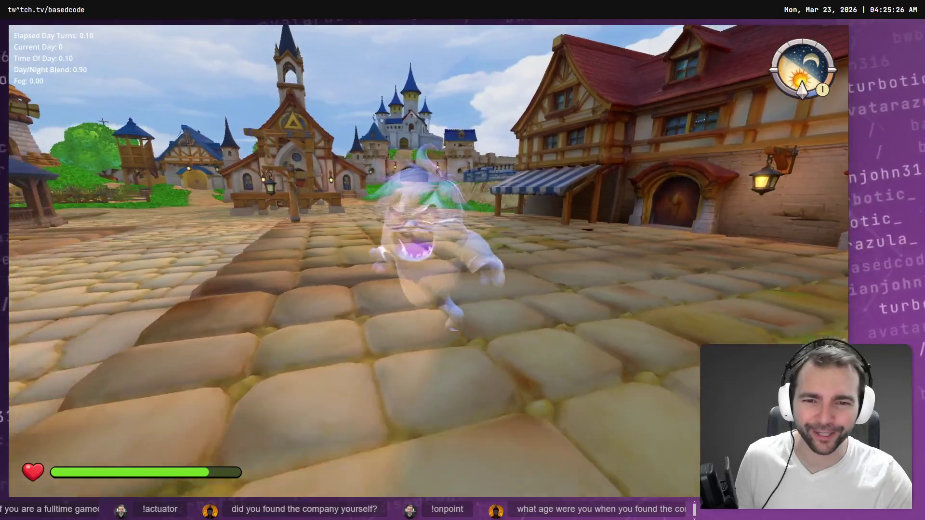
pyautogui.press('w')
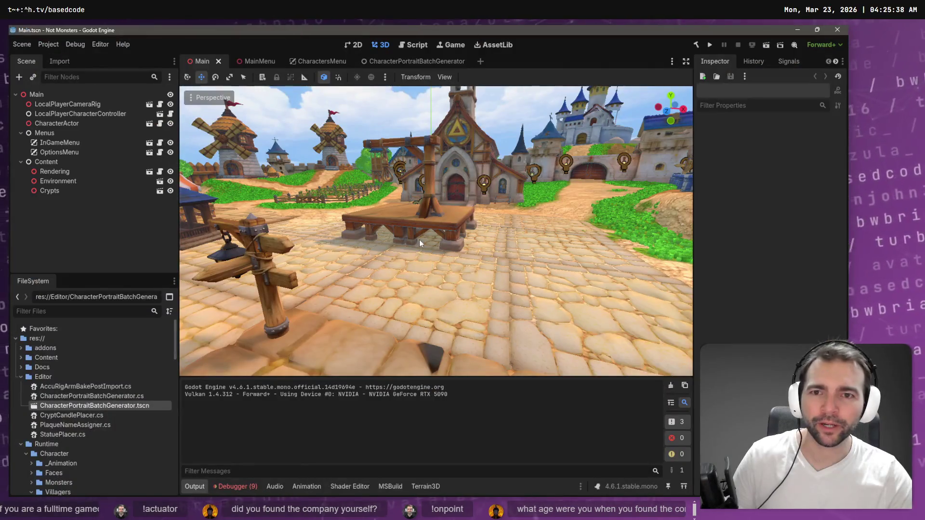
# Step: Run the MainMenu scene and open its Characters screen
pyautogui.click(260, 61)
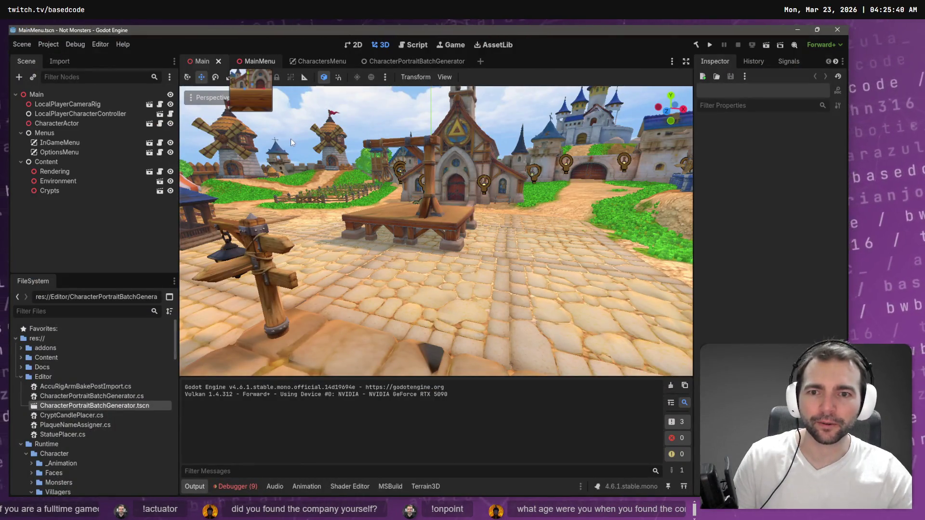
pyautogui.press('F6')
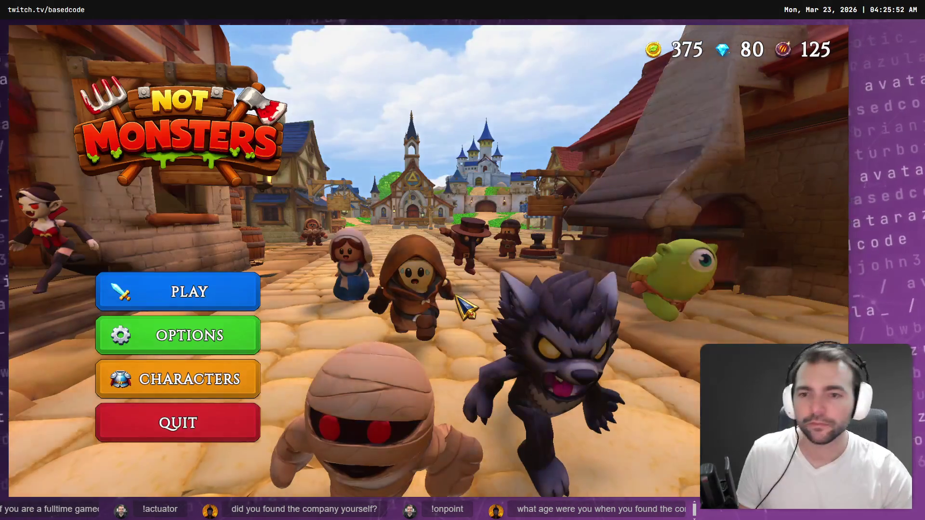
pyautogui.click(243, 378)
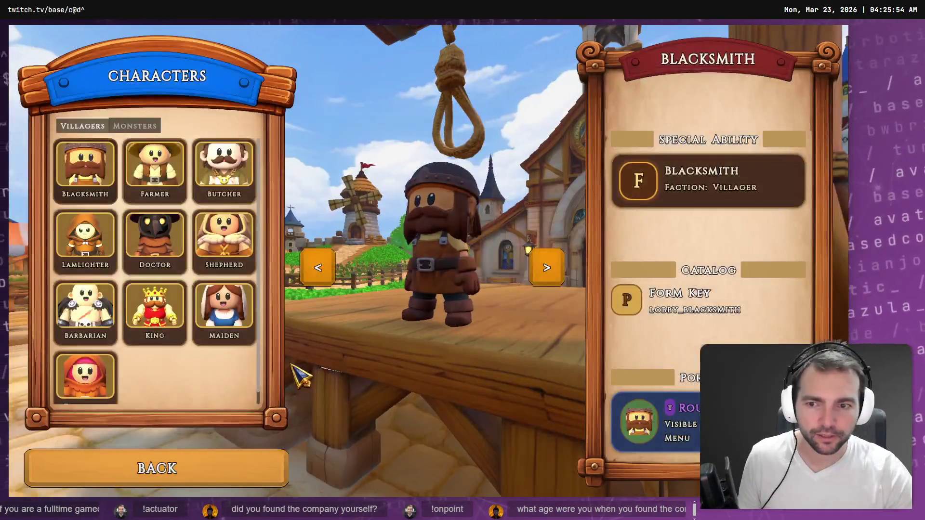
# Step: Cycle the villagers from Townsmen through Blacksmith, Farmer, Butcher, Lamlighter, Doctor, Shepherd, Barbarian, King and Maiden
pyautogui.click(319, 266)
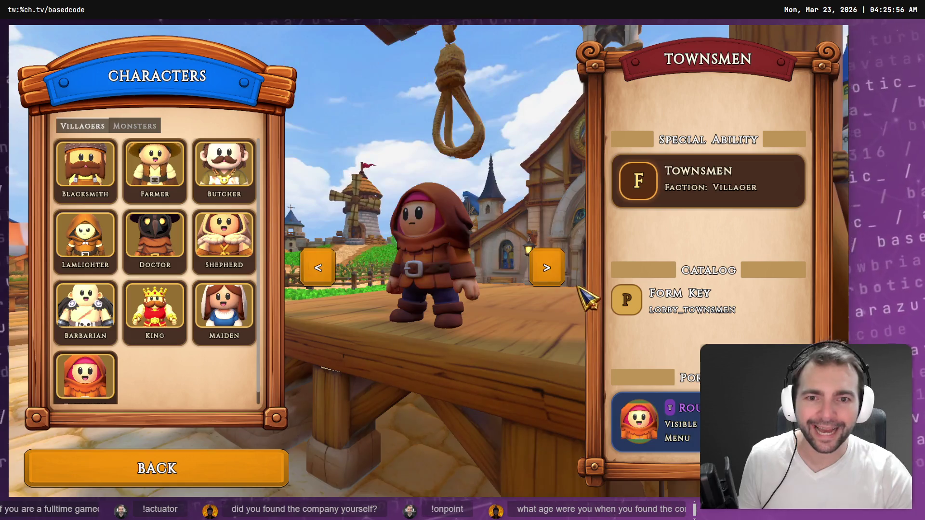
pyautogui.click(549, 271)
pyautogui.click(547, 273)
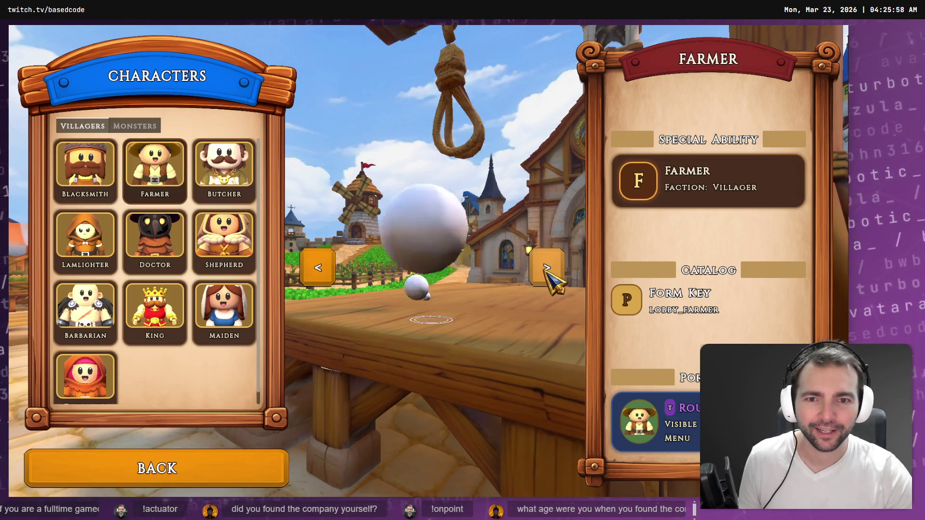
pyautogui.click(548, 273)
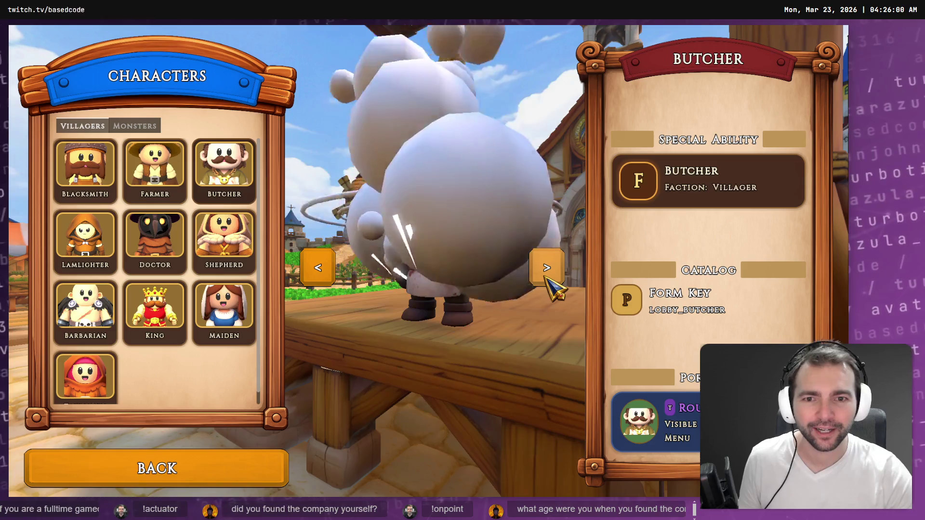
pyautogui.click(542, 281)
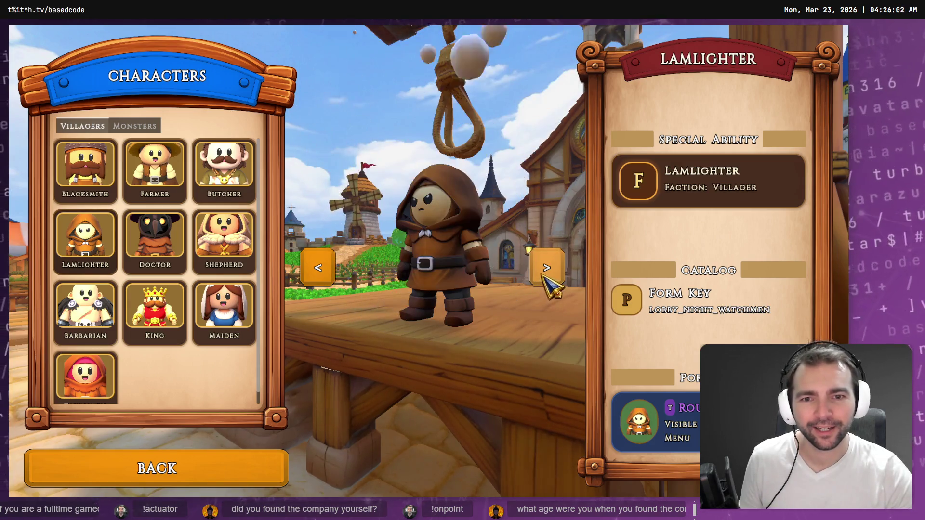
pyautogui.click(546, 277)
pyautogui.click(546, 272)
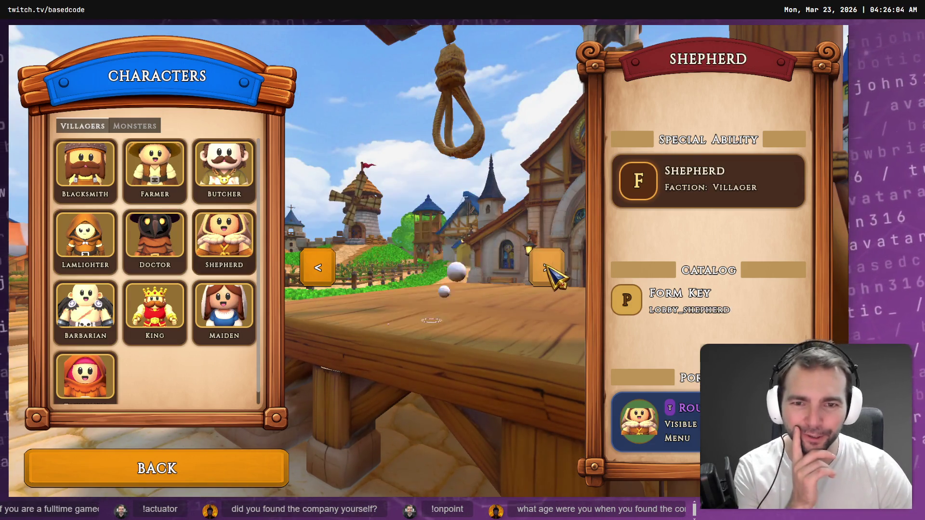
pyautogui.click(546, 273)
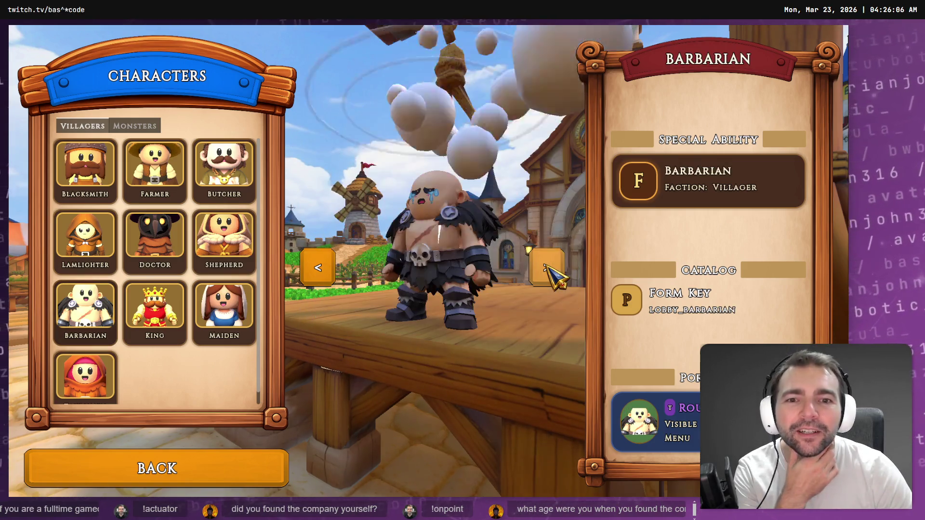
pyautogui.click(546, 273)
pyautogui.click(547, 272)
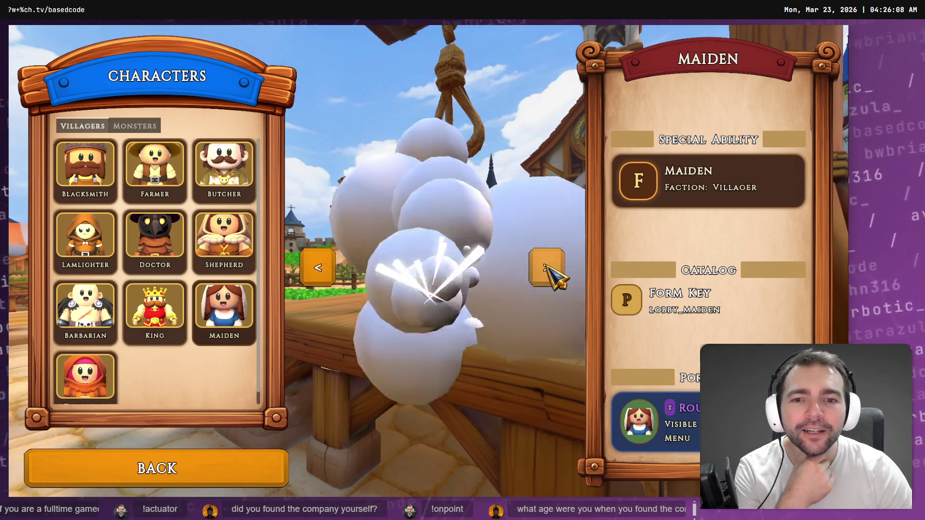
pyautogui.click(546, 272)
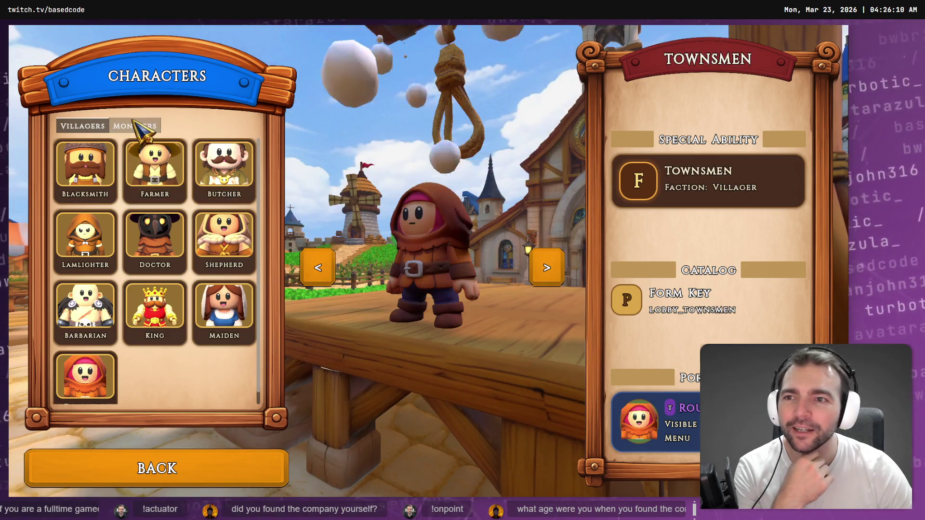
# Step: On the Monsters tab, preview Newlyweds, Vampire, Yeti, Worm, Cyclops and Alice, then close the game
pyautogui.click(135, 126)
pyautogui.click(231, 236)
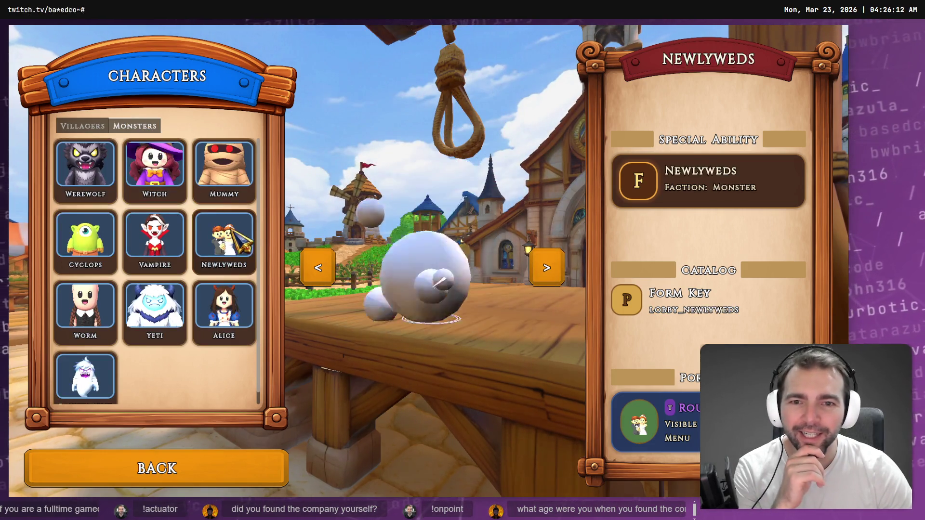
pyautogui.click(147, 237)
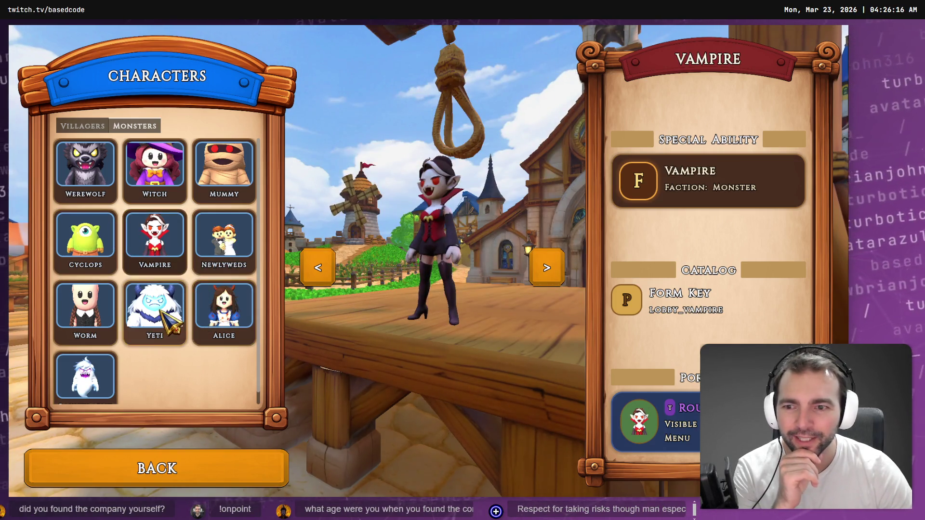
pyautogui.click(154, 306)
pyautogui.click(100, 309)
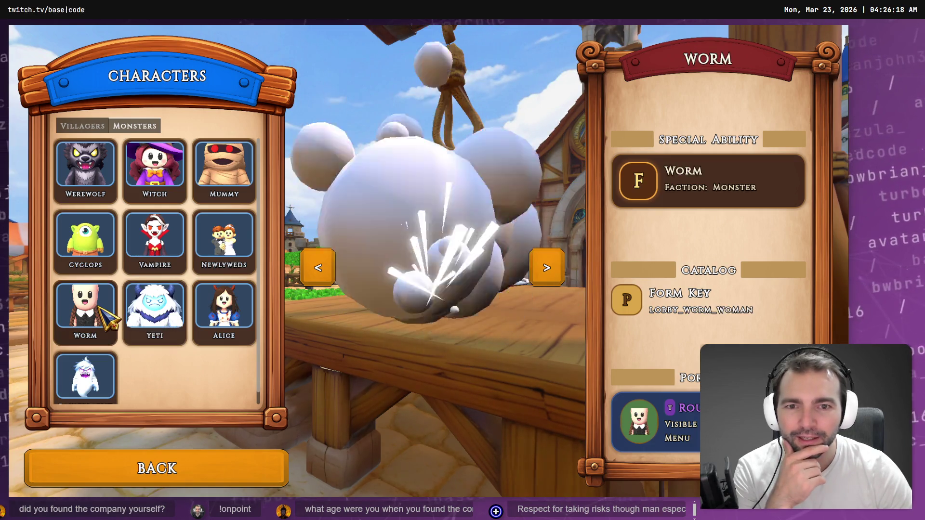
pyautogui.click(85, 241)
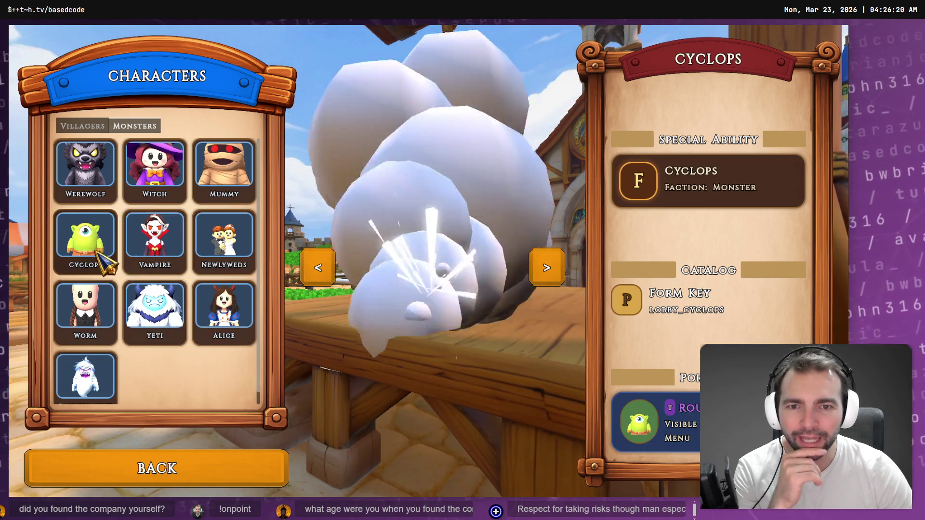
pyautogui.click(205, 267)
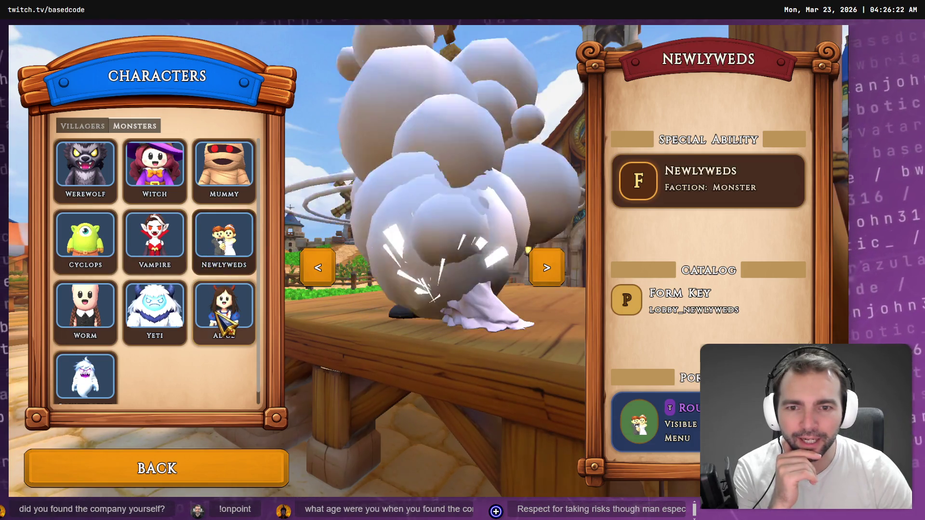
pyautogui.click(241, 324)
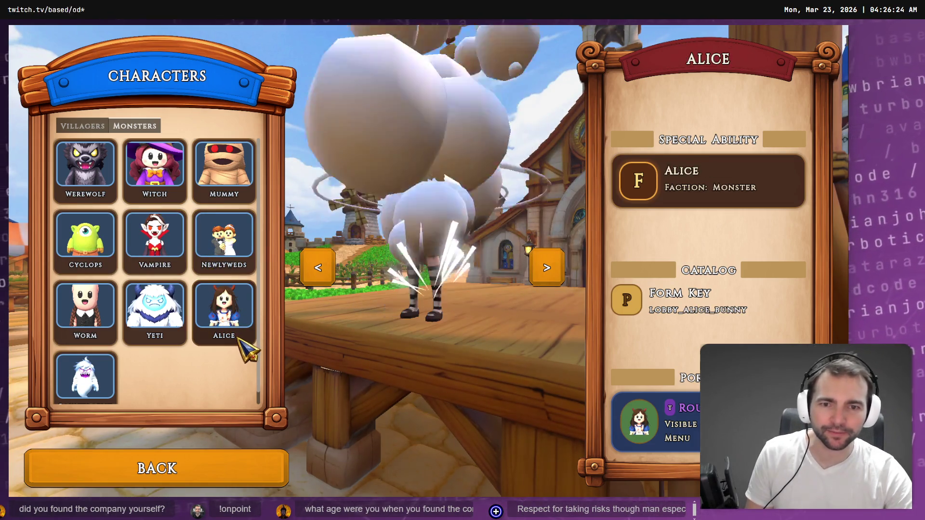
pyautogui.hotkey('alt', 'F4')
pyautogui.hotkey('alt', 'Tab')
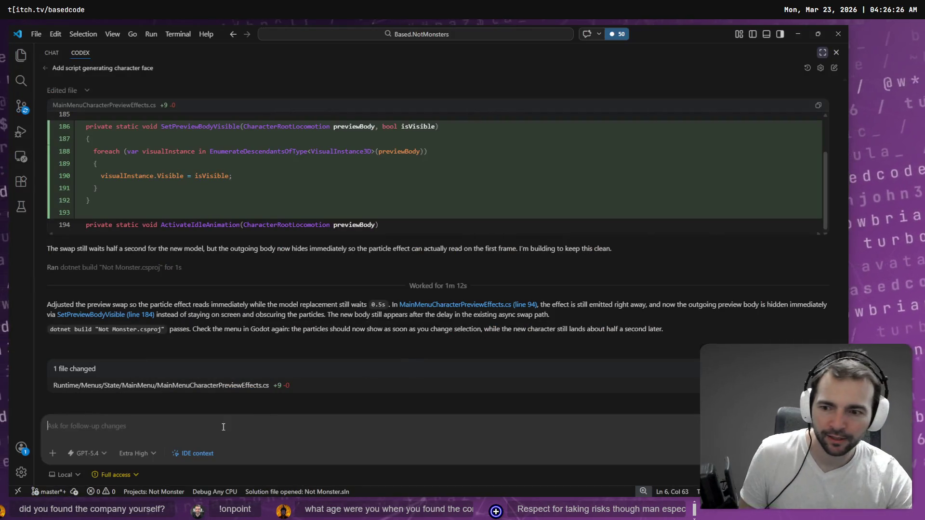
# Step: Dictate and send a follow-up to keep the old preview character visible until the delayed swap
pyautogui.press('super+h')
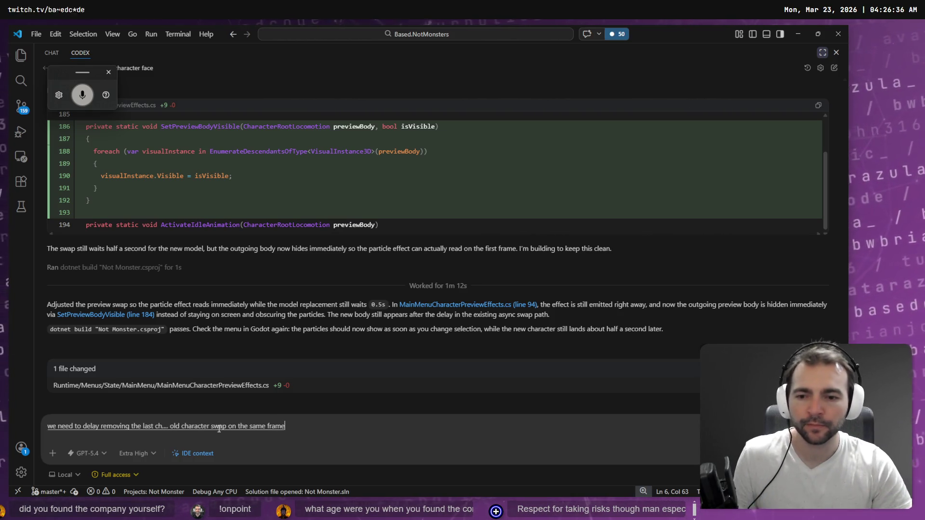
pyautogui.press('super+h')
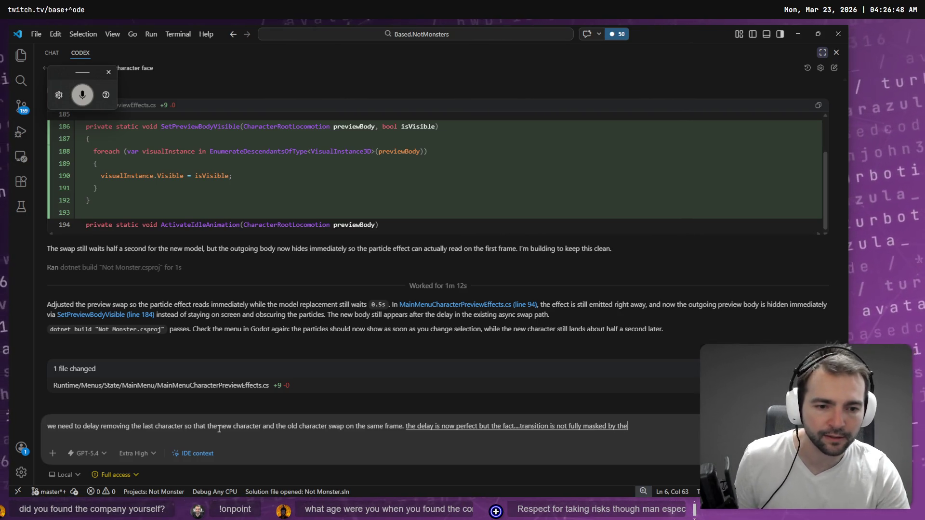
pyautogui.press('Return')
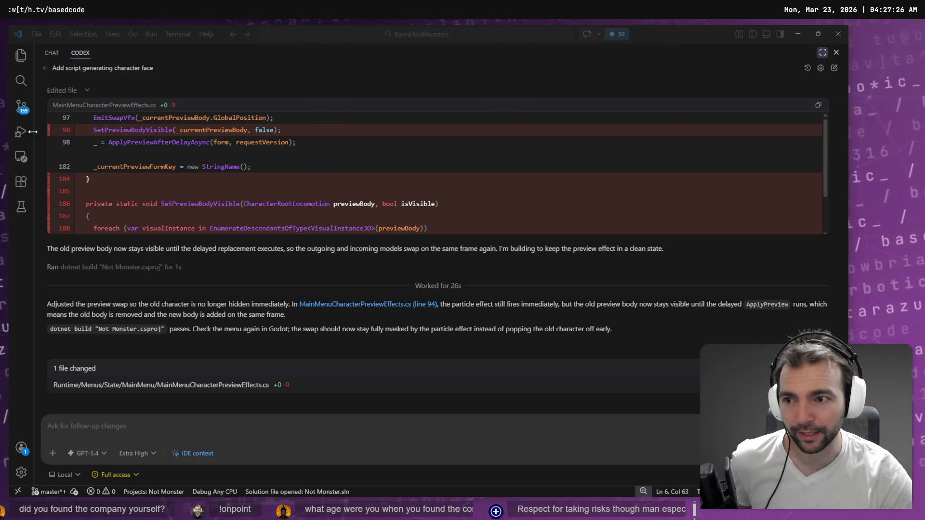
# Step: Review the agent's MainMenuCharacterPreviewEffects.cs diff and bring the Godot editor forward
pyautogui.scroll(-2, 162, 152)
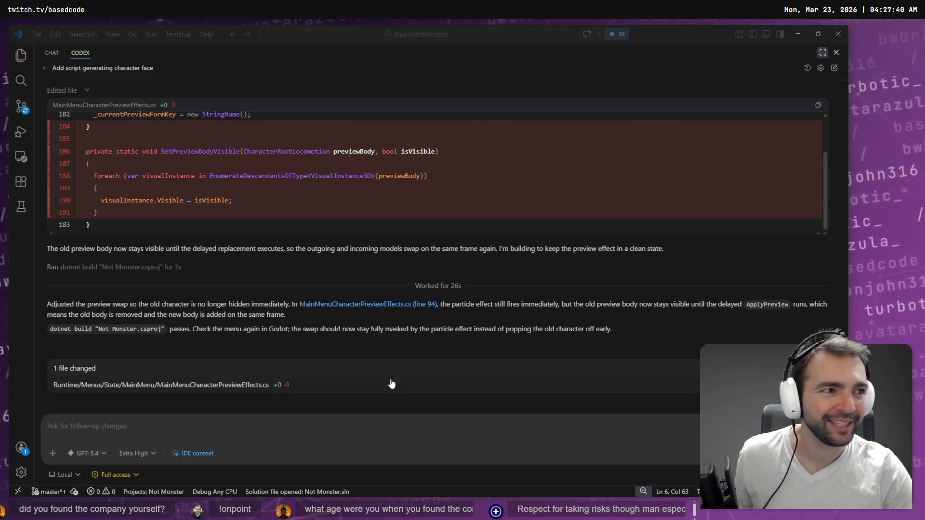
pyautogui.hotkey('alt', 'Tab')
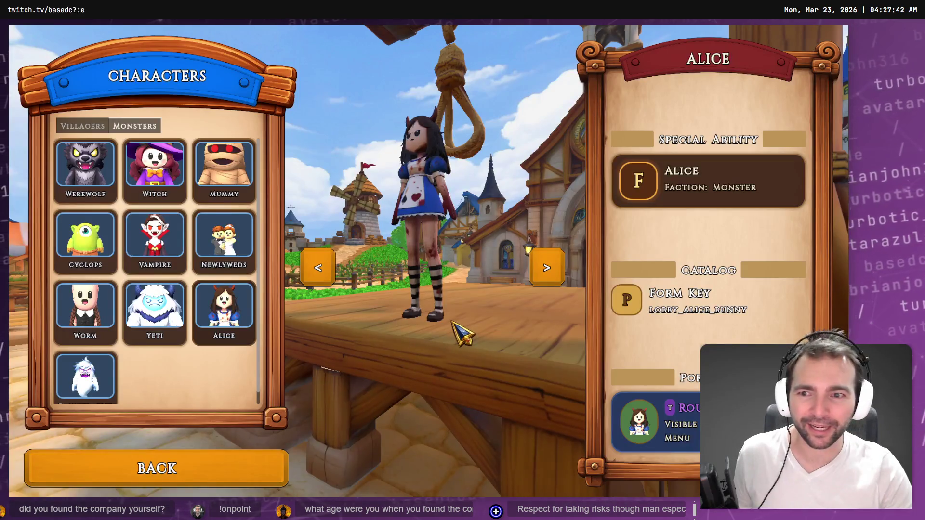
pyautogui.hotkey('alt', 'Tab')
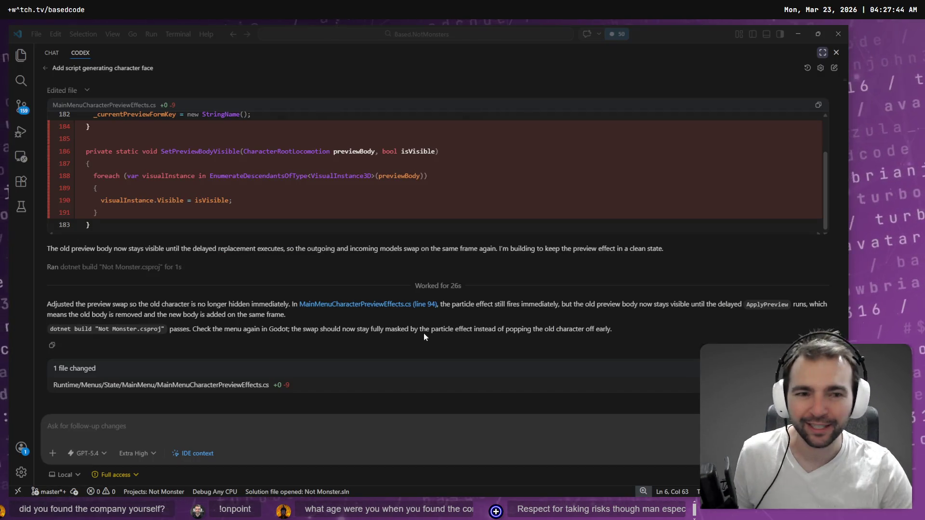
pyautogui.hotkey('alt', 'Tab')
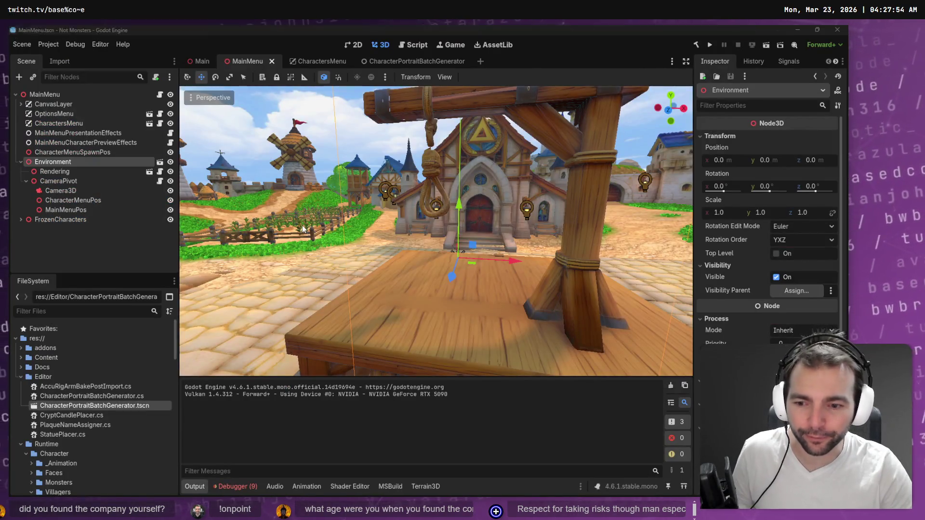
# Step: Rebuild the .NET project and launch Not Monsters to its main menu
pyautogui.hotkey('alt', 'Tab')
pyautogui.hotkey('alt', 'Tab')
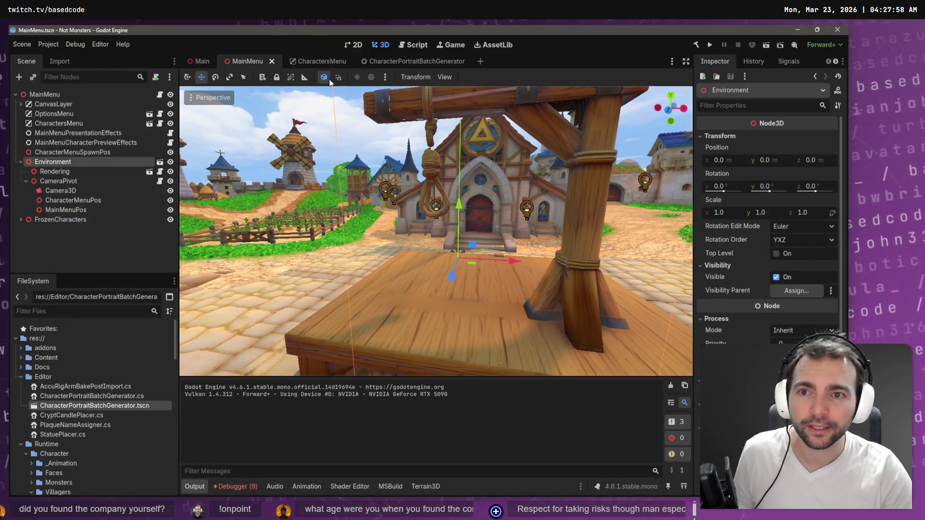
pyautogui.press('F5')
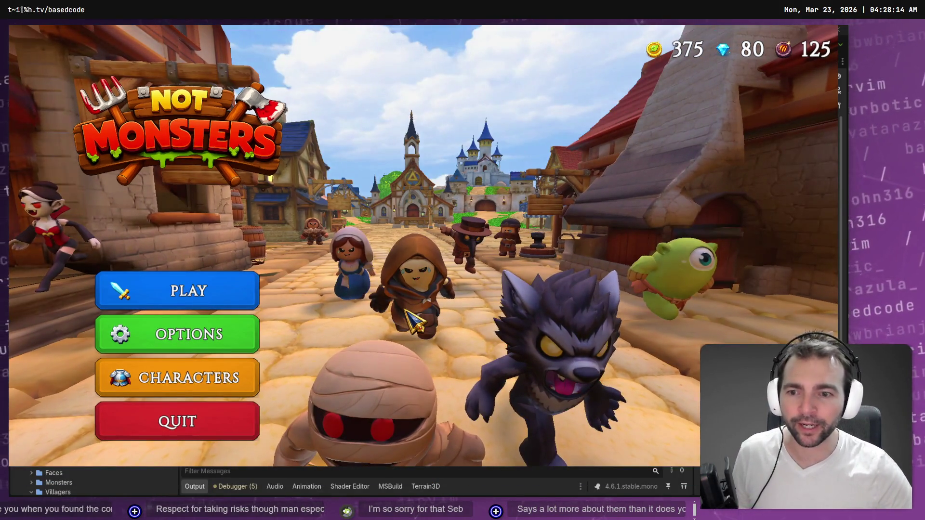
# Step: Open Characters and preview monsters Mummy, Vampire, Cyclops, Werewolf, Yeti, Alice and Poultergeist
pyautogui.click(253, 373)
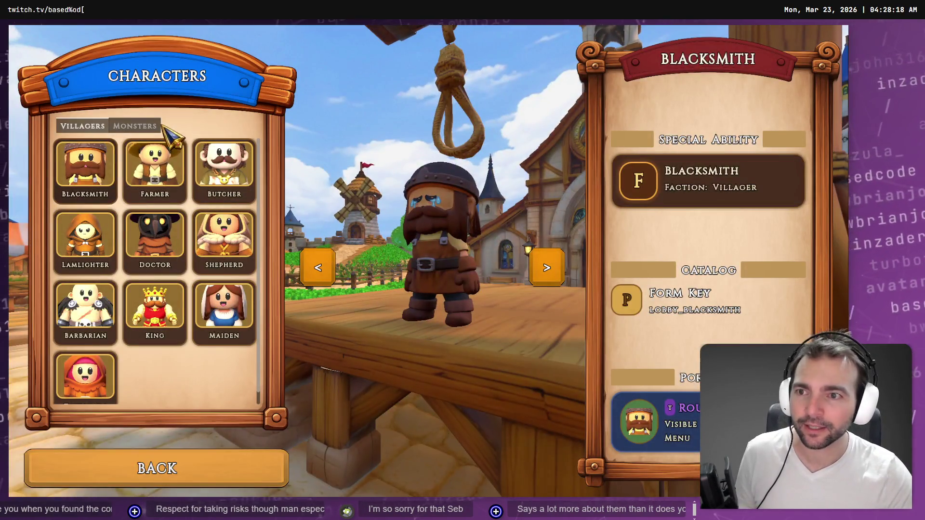
pyautogui.click(155, 127)
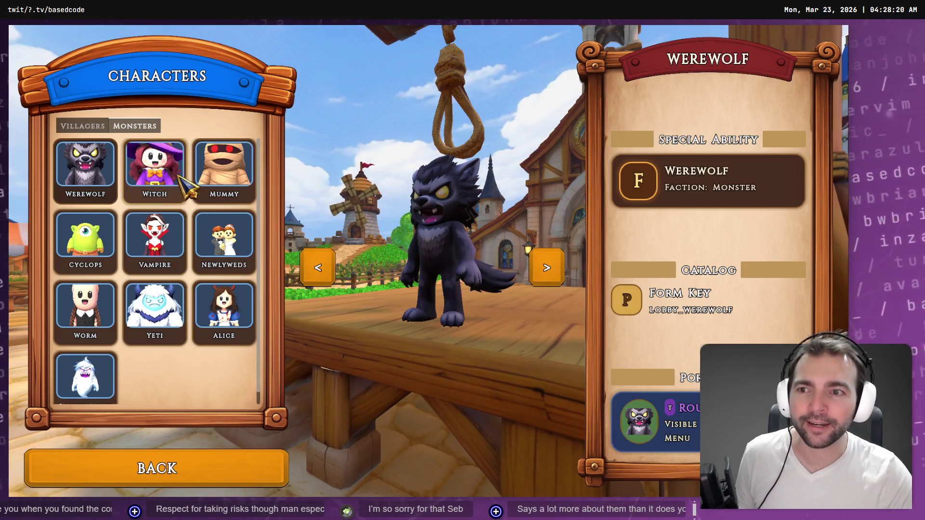
pyautogui.click(231, 191)
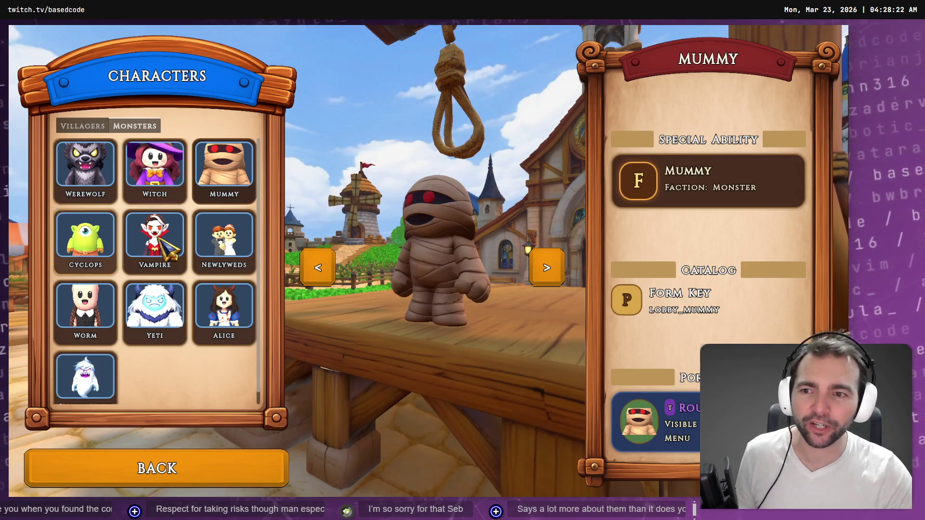
pyautogui.click(161, 240)
pyautogui.click(102, 255)
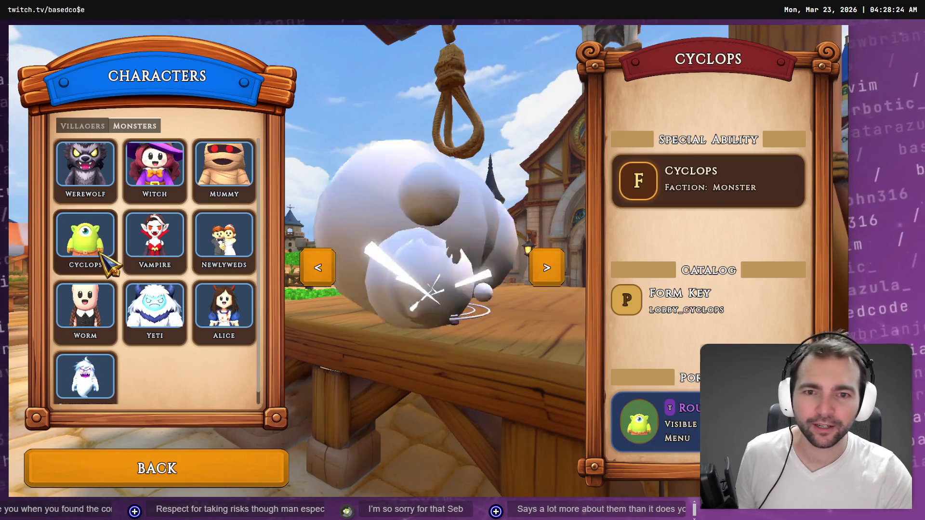
pyautogui.click(102, 201)
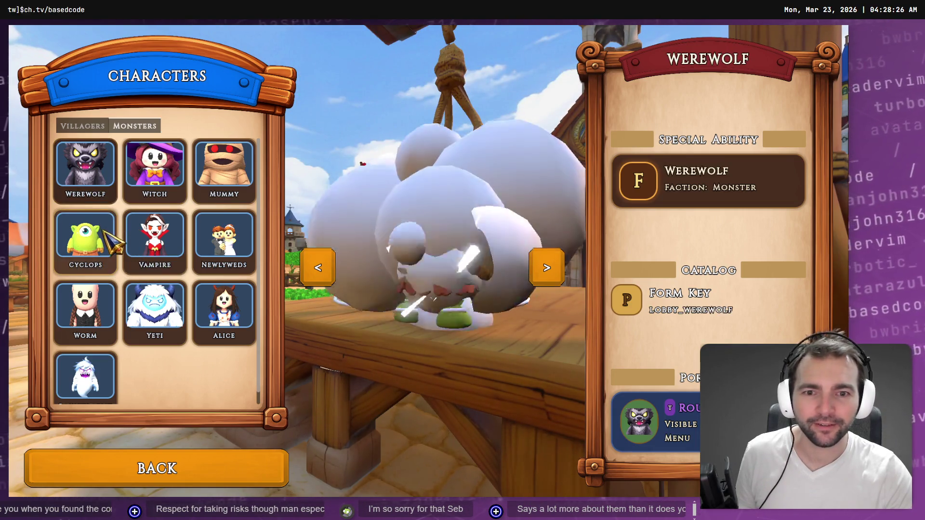
pyautogui.click(172, 312)
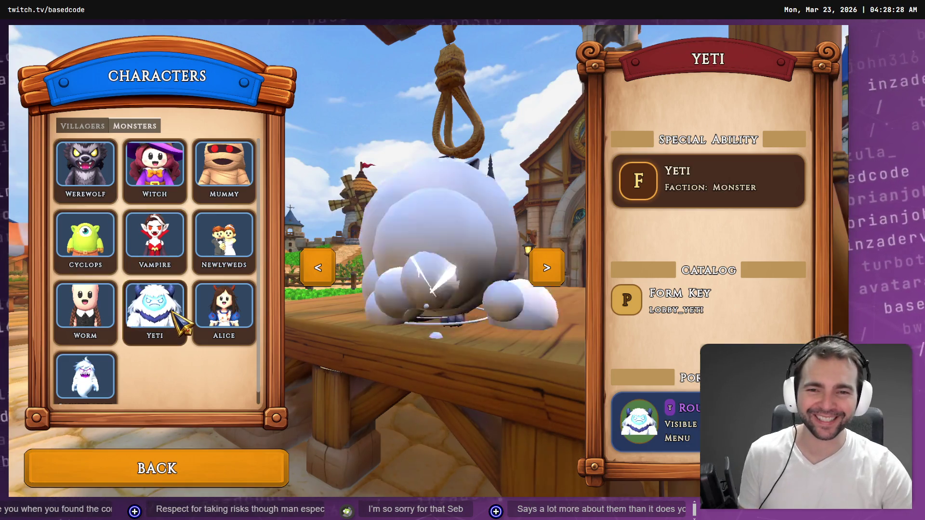
pyautogui.click(223, 327)
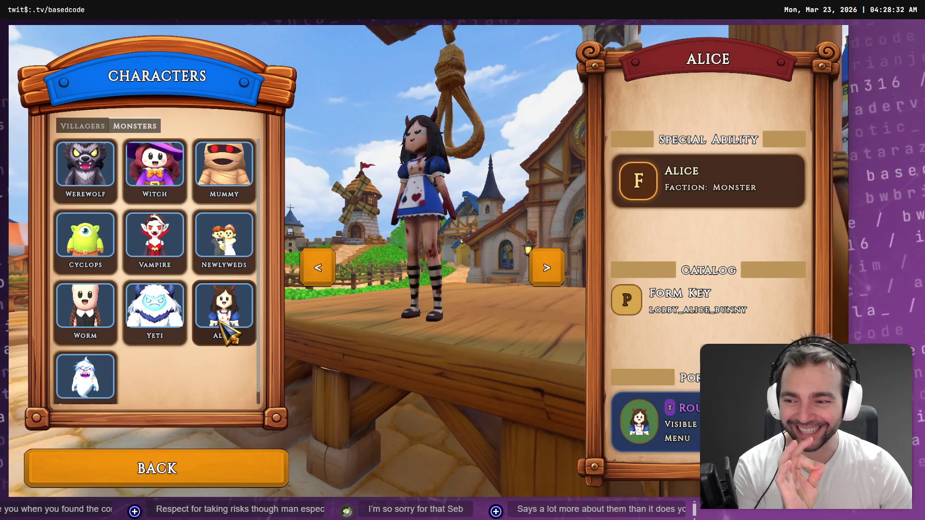
pyautogui.click(79, 380)
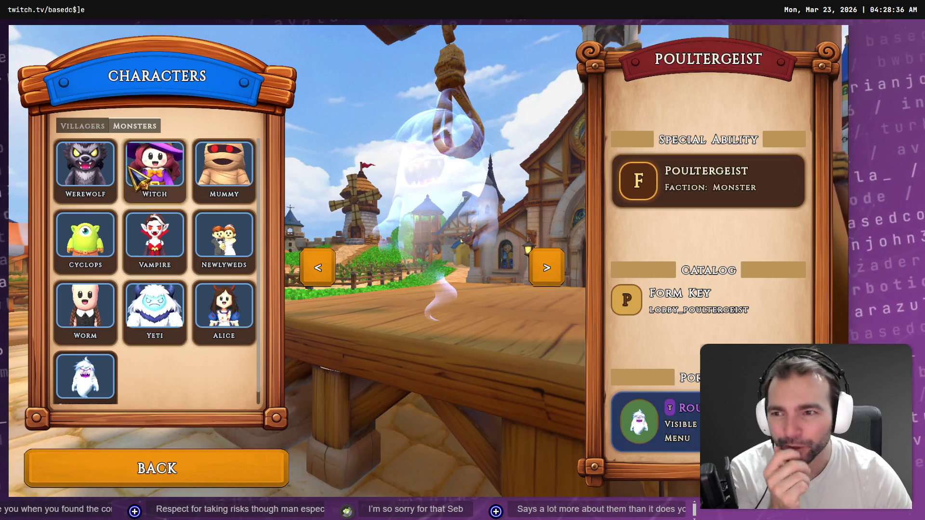
# Step: Revisit monsters Werewolf, Worm, Yeti, Mummy, Newlyweds, Vampire, Witch and Poultergeist
pyautogui.click(108, 163)
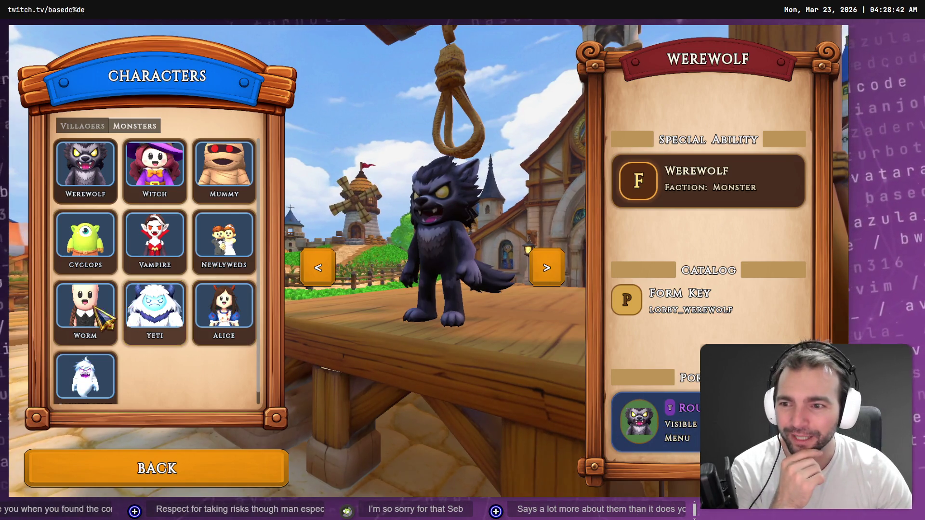
pyautogui.click(111, 337)
pyautogui.click(151, 309)
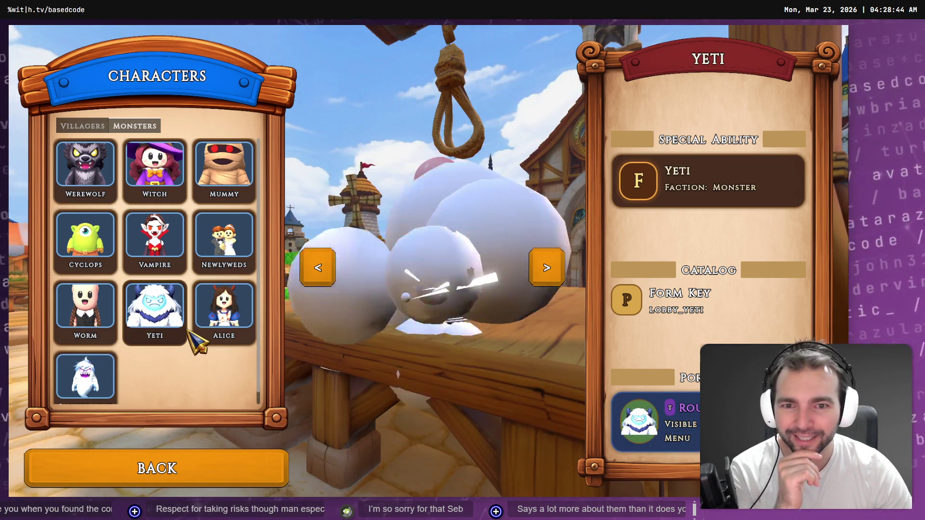
pyautogui.click(112, 187)
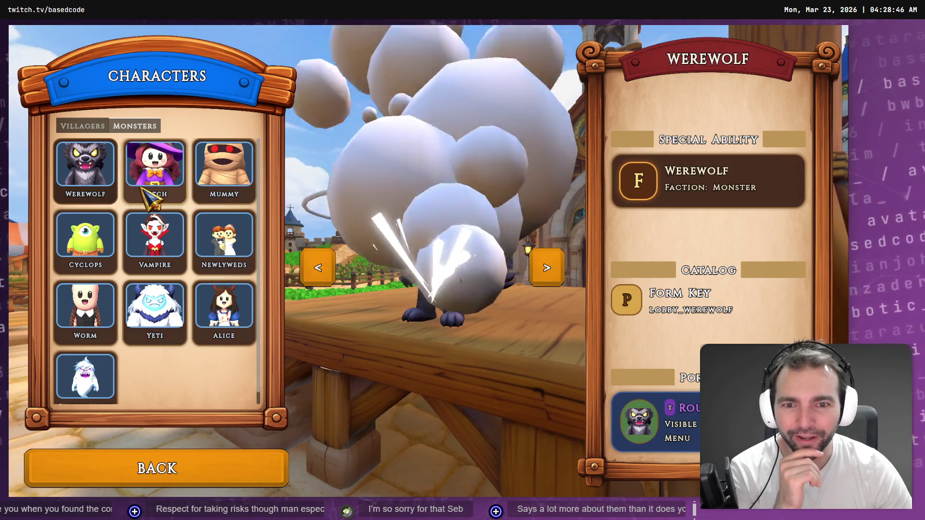
pyautogui.click(226, 176)
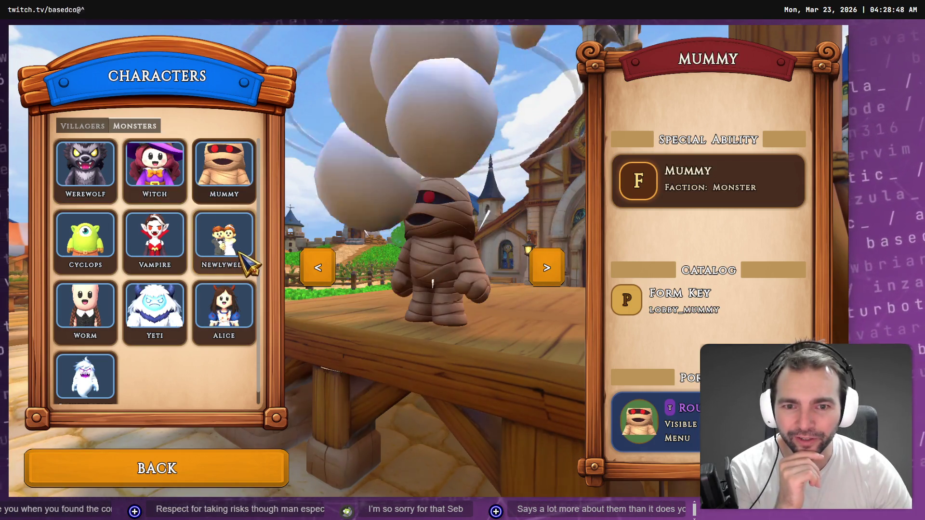
pyautogui.click(237, 269)
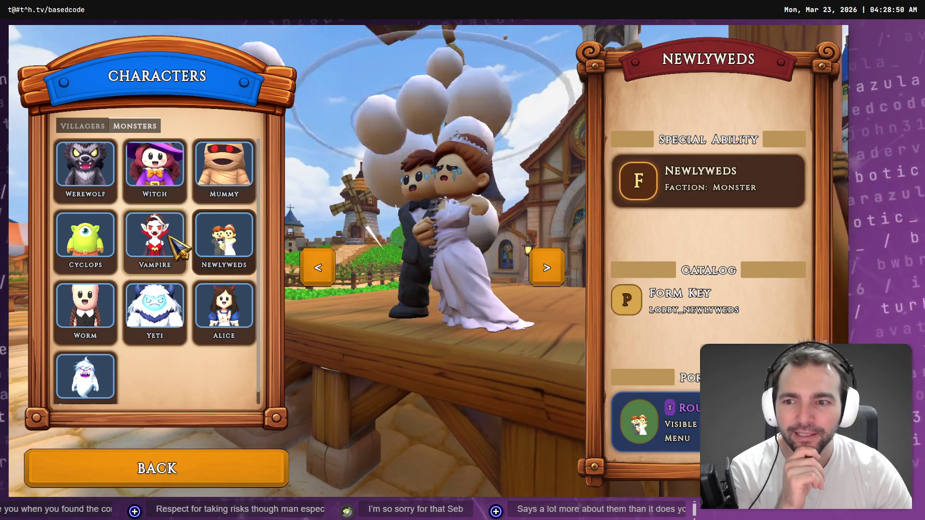
pyautogui.click(175, 243)
pyautogui.press('Up')
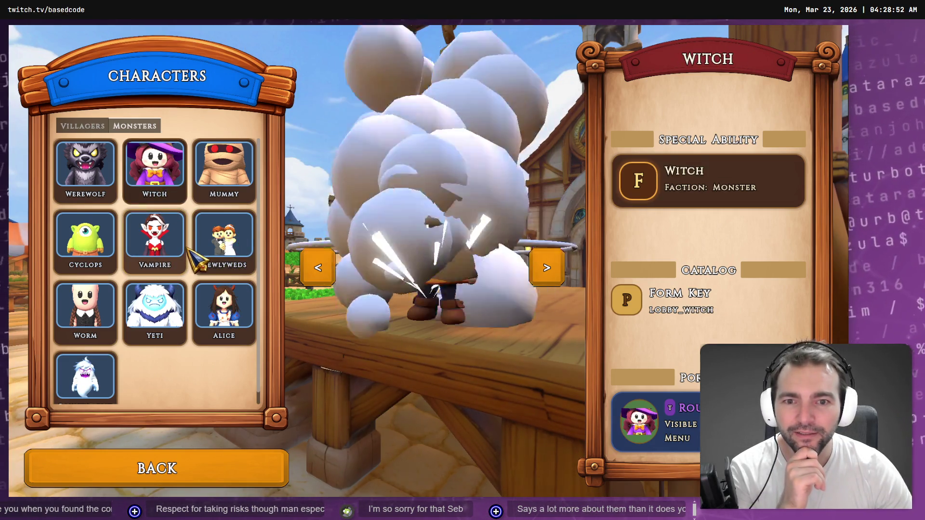
pyautogui.click(120, 372)
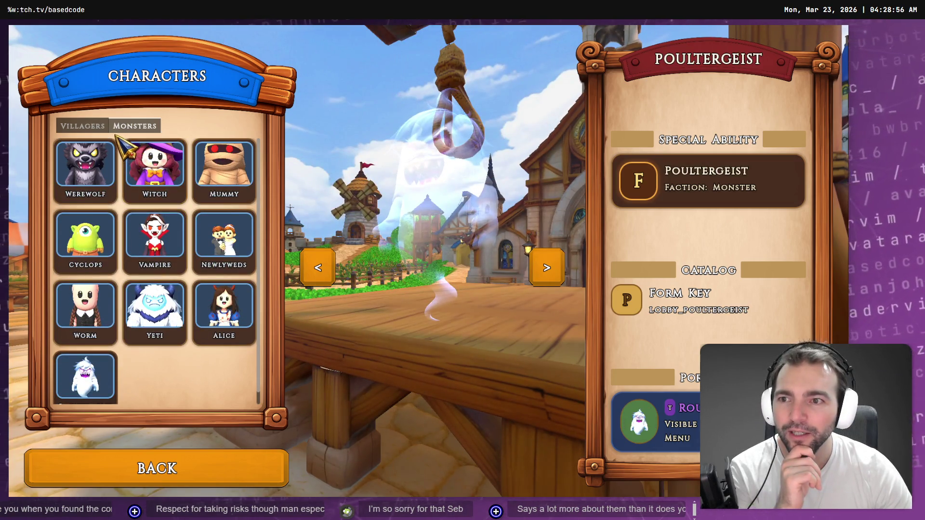
# Step: Switch to the Villagers list and preview Maiden, Shepherd, Doctor and Barbarian
pyautogui.click(98, 124)
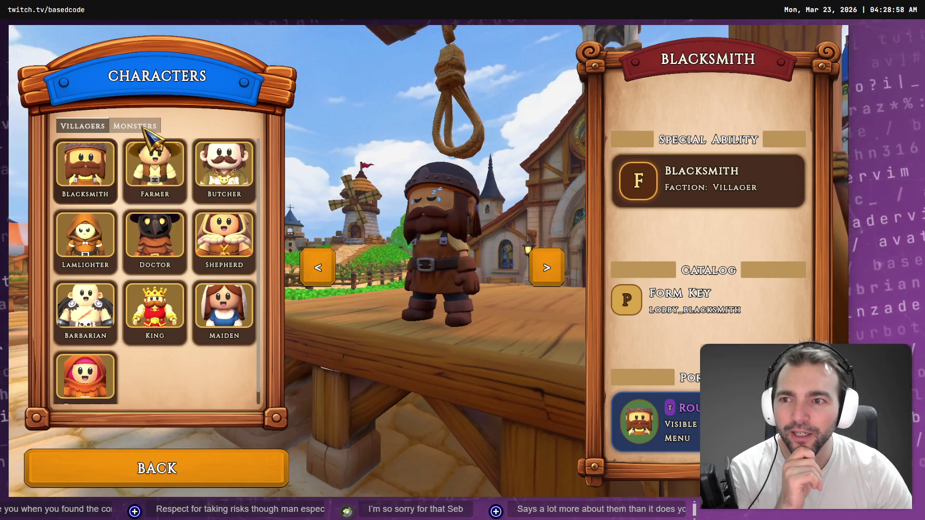
pyautogui.click(134, 125)
pyautogui.click(83, 126)
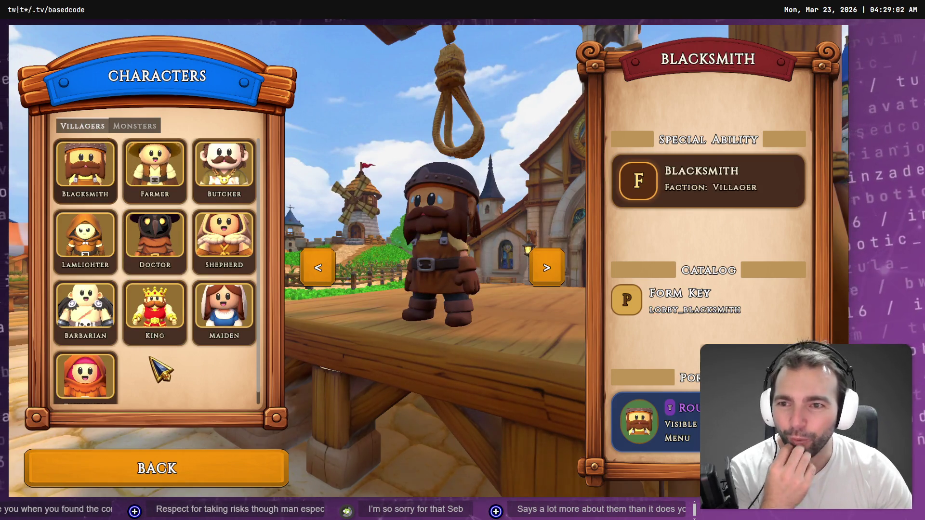
pyautogui.click(198, 332)
pyautogui.click(239, 264)
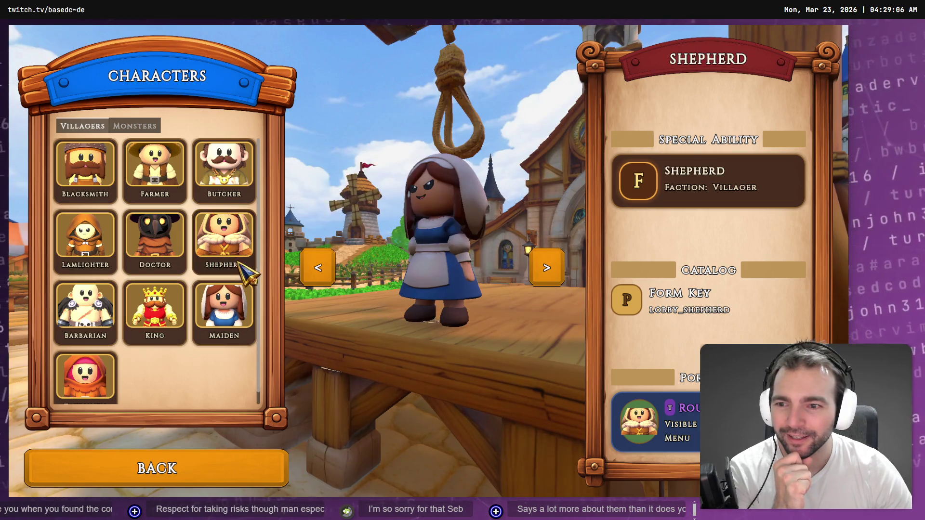
pyautogui.click(179, 244)
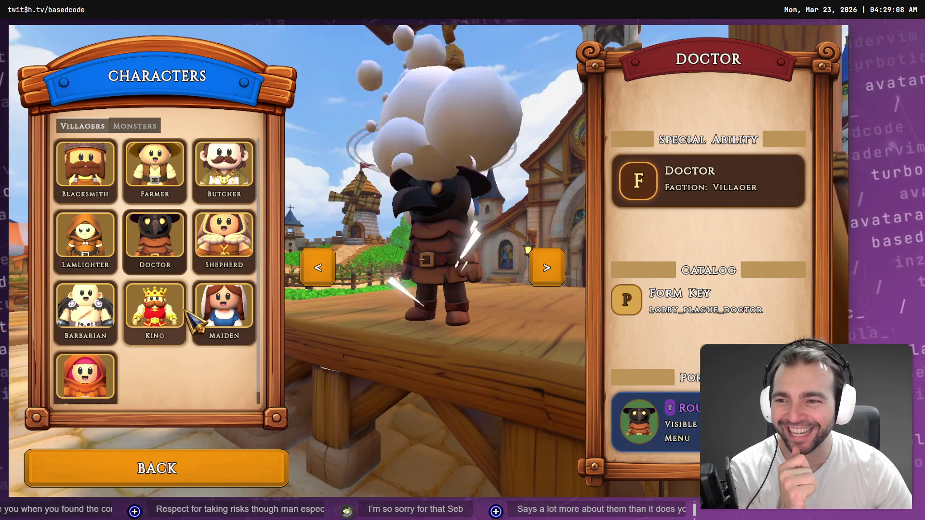
pyautogui.click(115, 315)
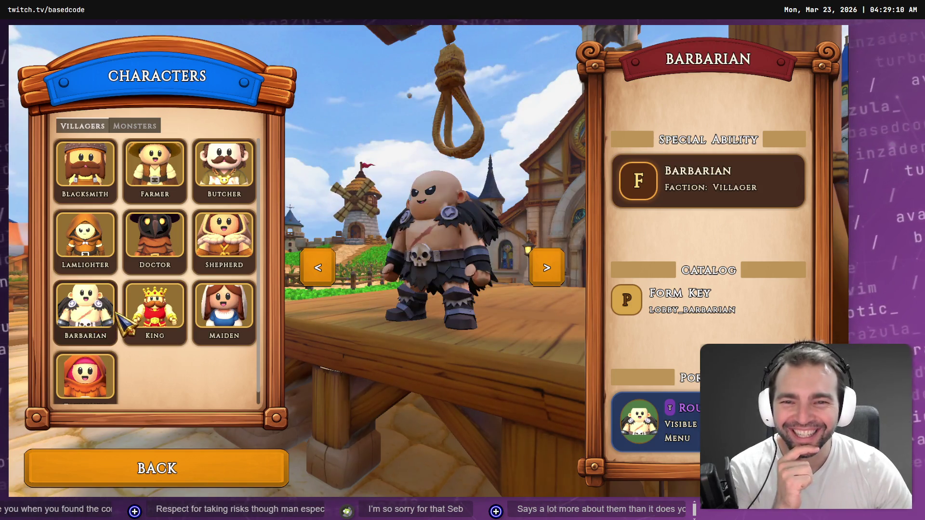
# Step: Preview villagers King, Barbarian, King again, Maiden, Townsmen and Butcher
pyautogui.click(140, 317)
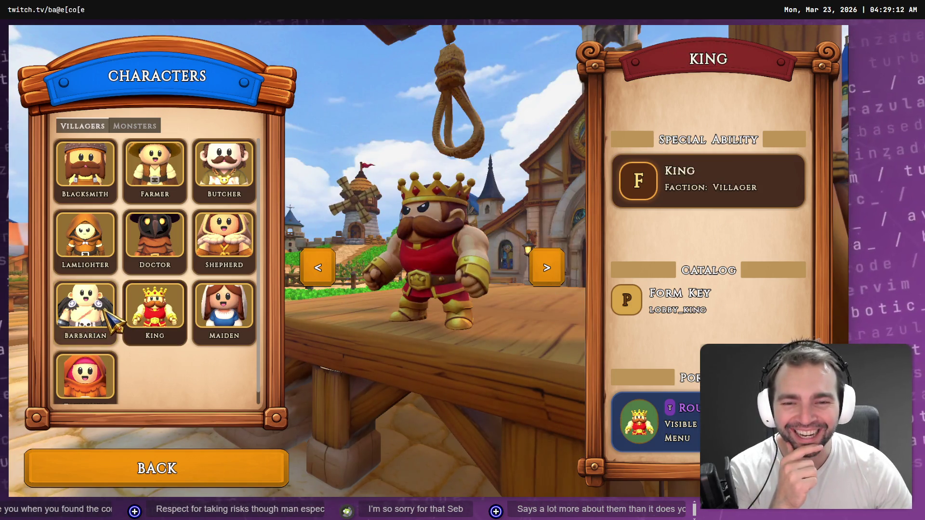
pyautogui.click(104, 310)
pyautogui.click(140, 301)
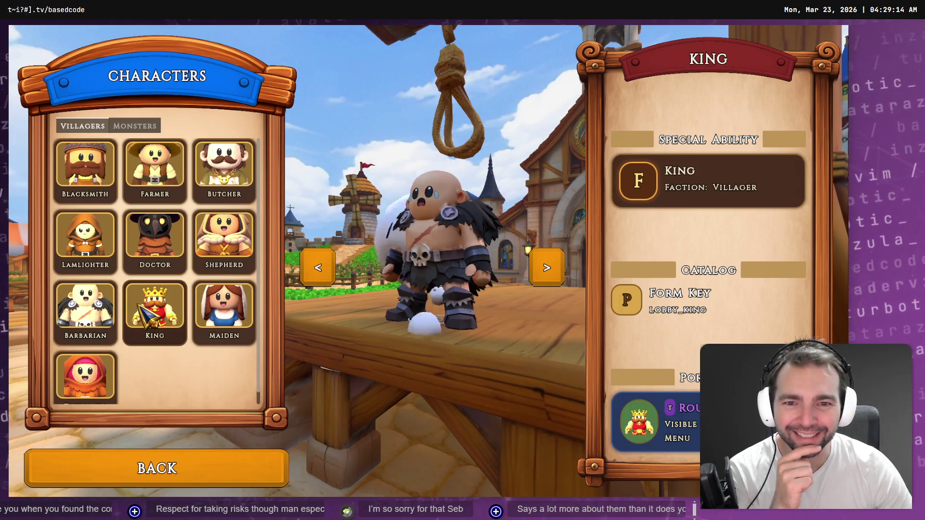
pyautogui.click(240, 331)
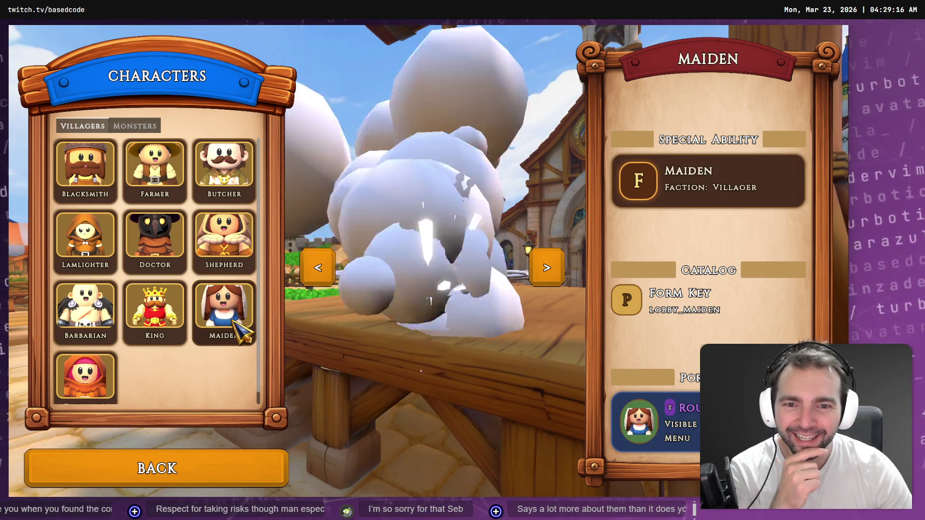
pyautogui.click(84, 376)
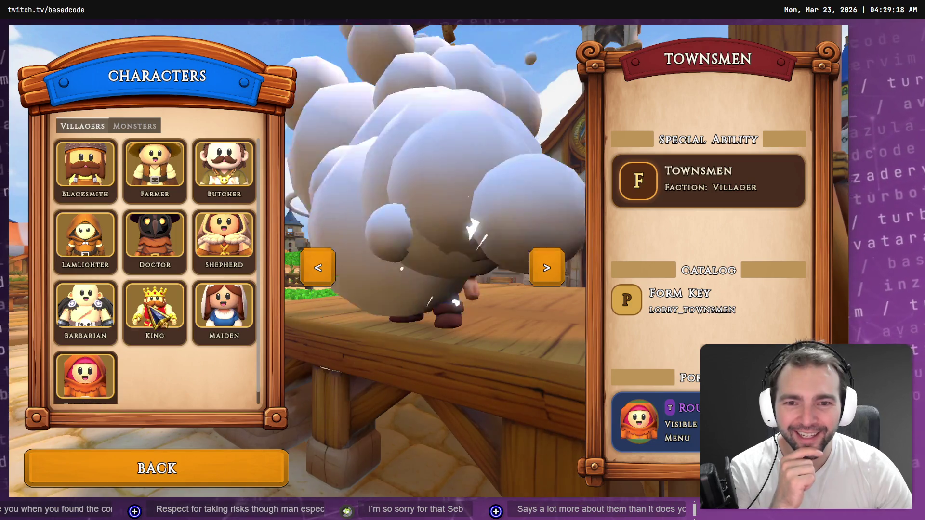
pyautogui.click(224, 166)
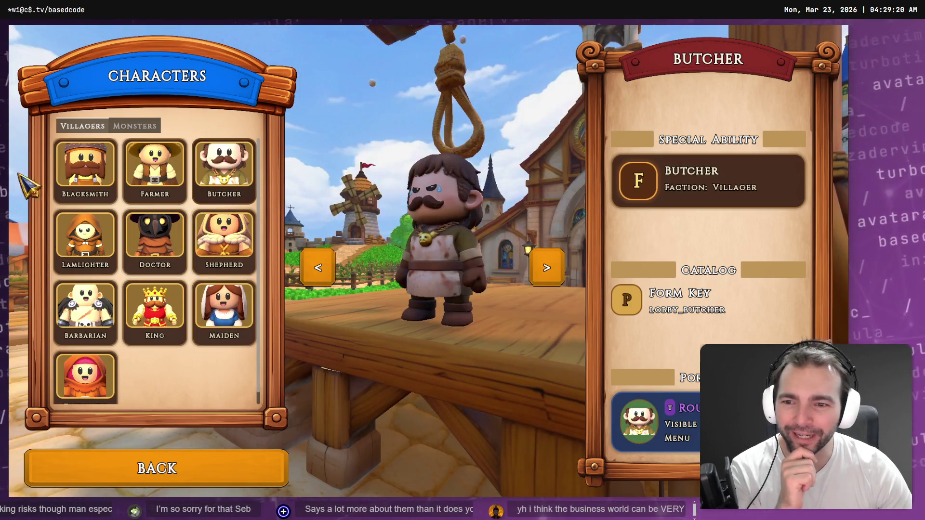
# Step: Flip to Monsters and back, preview Maiden, Butcher, Shepherd and Doctor, then return to the main menu
pyautogui.click(137, 126)
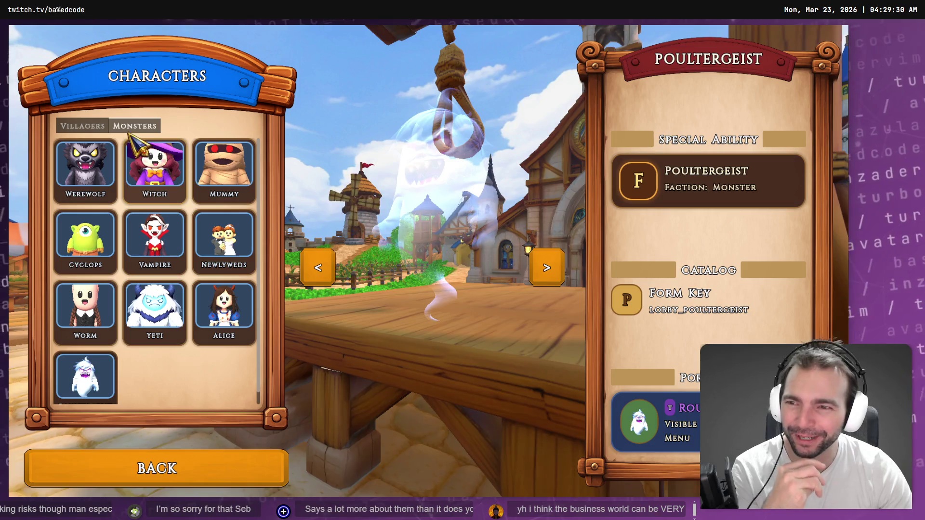
pyautogui.click(82, 126)
pyautogui.click(218, 309)
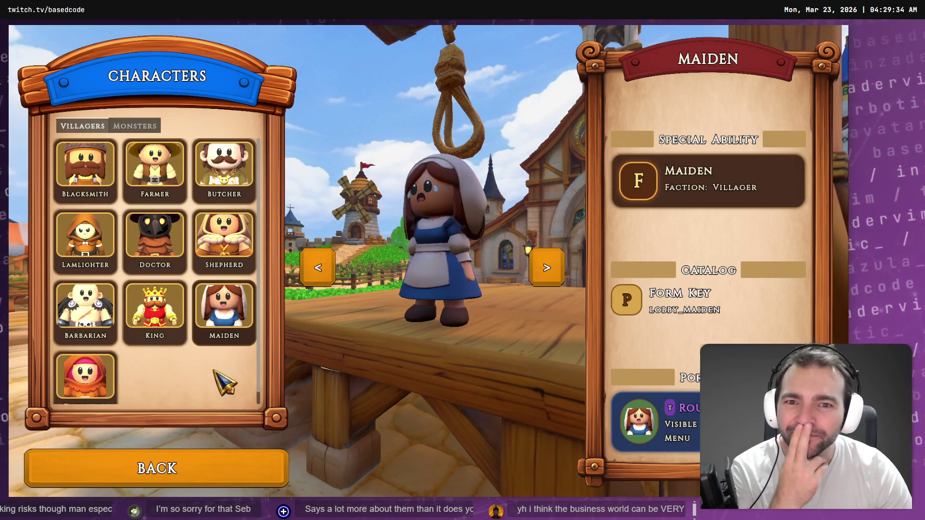
pyautogui.click(222, 166)
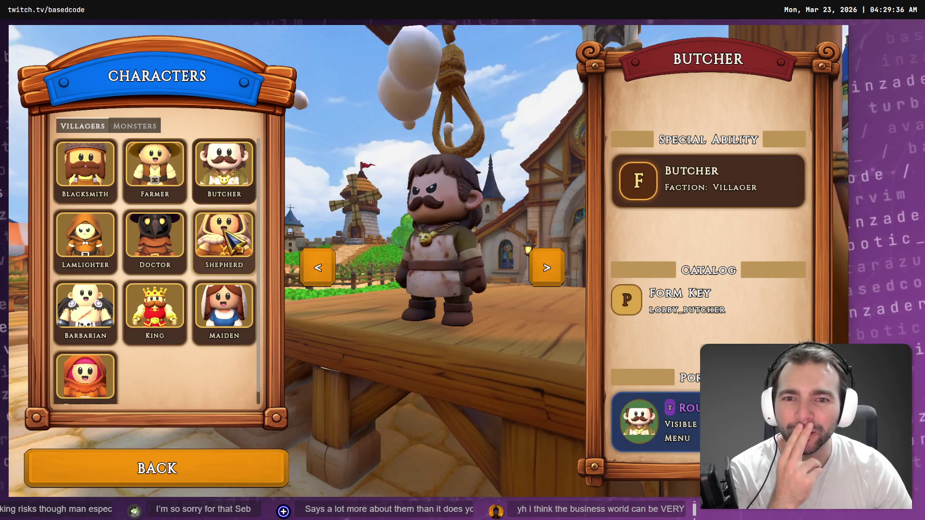
pyautogui.click(224, 233)
pyautogui.click(169, 236)
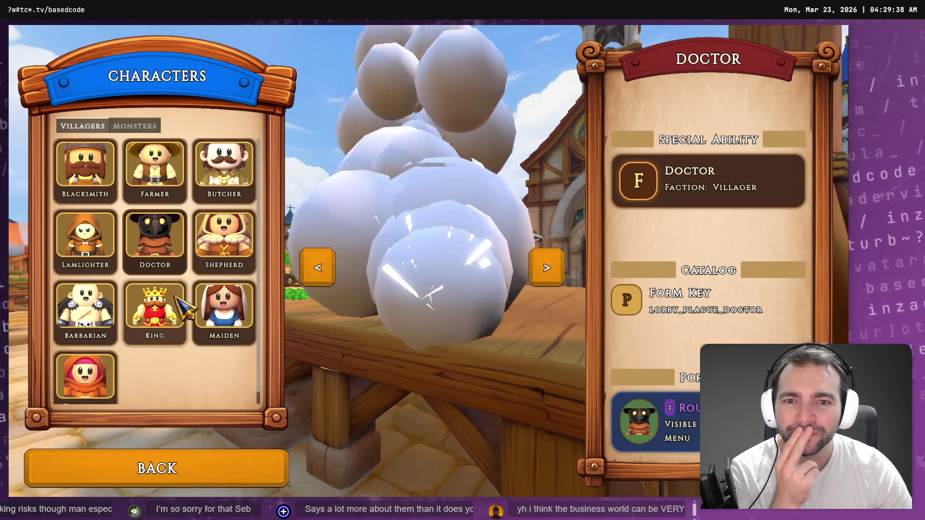
pyautogui.click(169, 469)
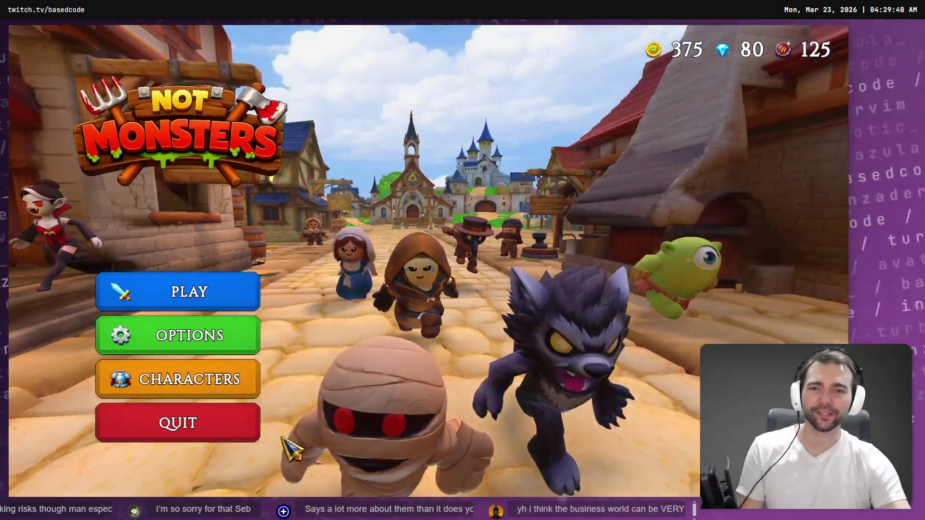
# Step: Preview villagers Shepherd, Maiden, King, Barbarian, Blacksmith, Butcher and Farmer, then go back to the main menu
pyautogui.click(208, 373)
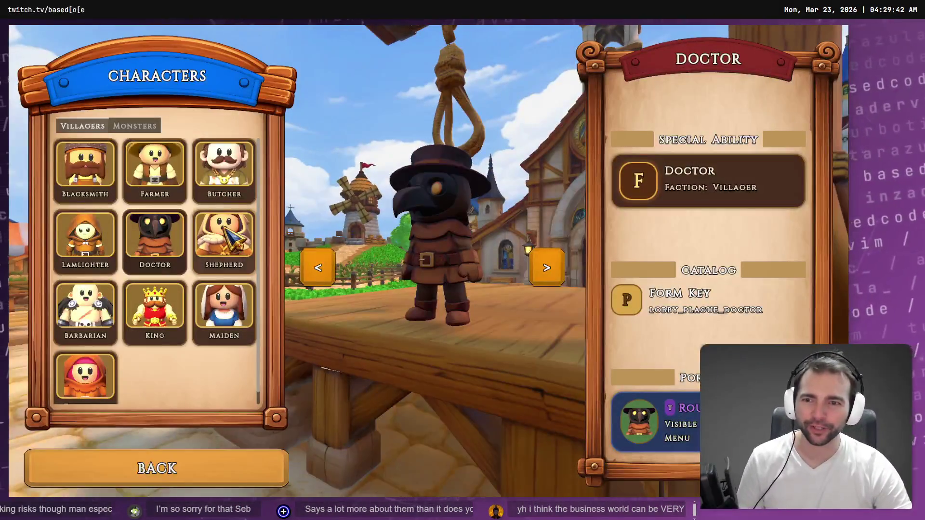
pyautogui.click(224, 238)
pyautogui.click(226, 323)
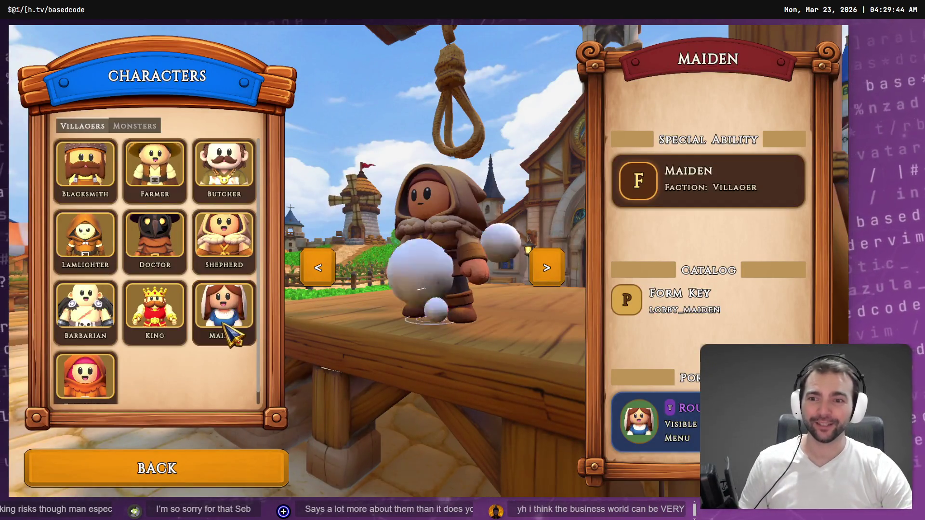
pyautogui.click(167, 306)
pyautogui.click(85, 310)
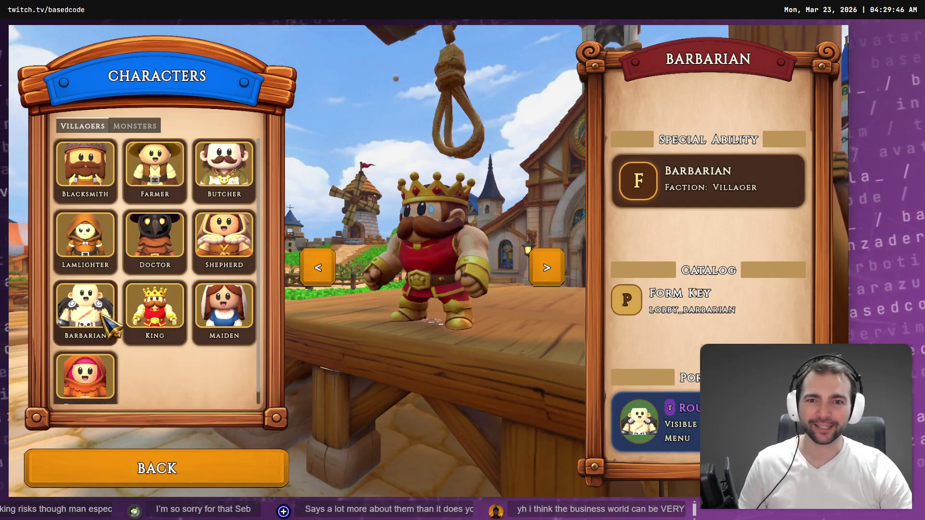
pyautogui.click(84, 171)
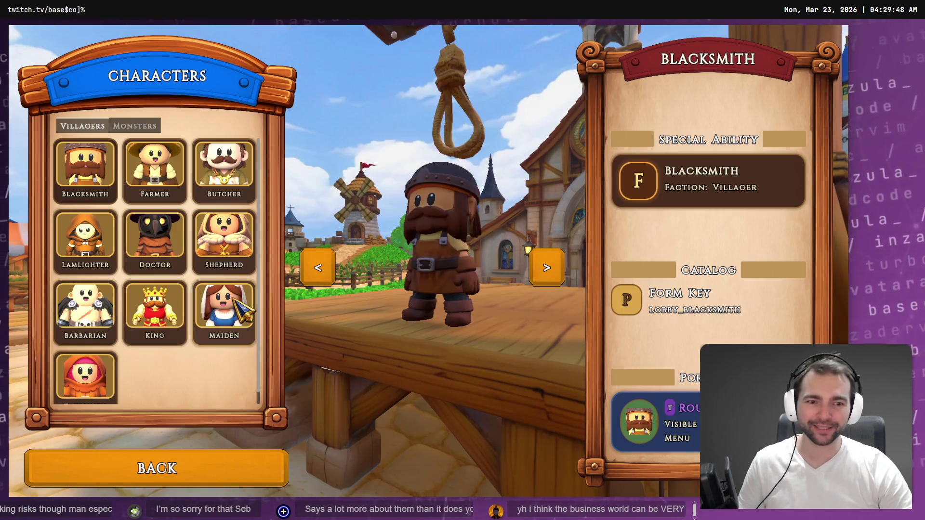
pyautogui.click(223, 166)
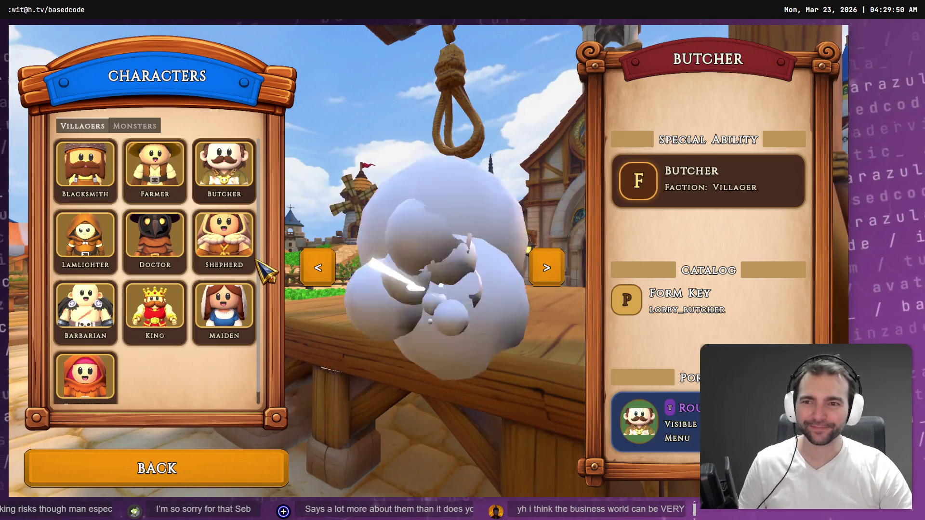
pyautogui.click(154, 166)
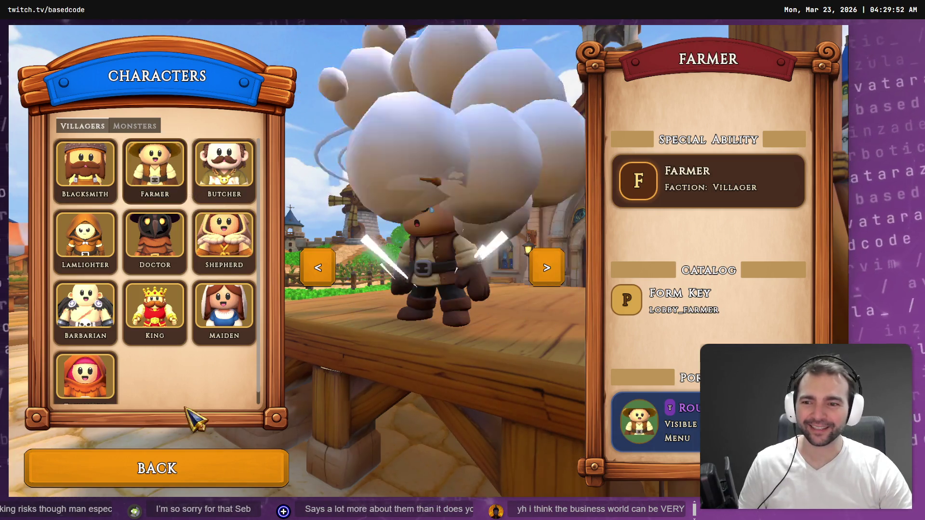
pyautogui.click(236, 458)
# Step: In Options > Video, set the resolution to 1280 x 720 with Windowed display mode
pyautogui.click(212, 349)
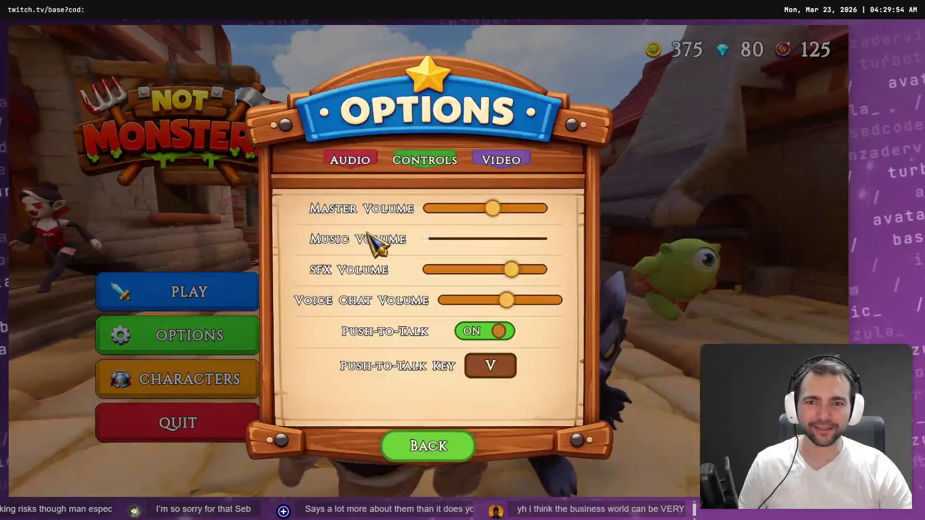
pyautogui.click(515, 159)
pyautogui.click(498, 234)
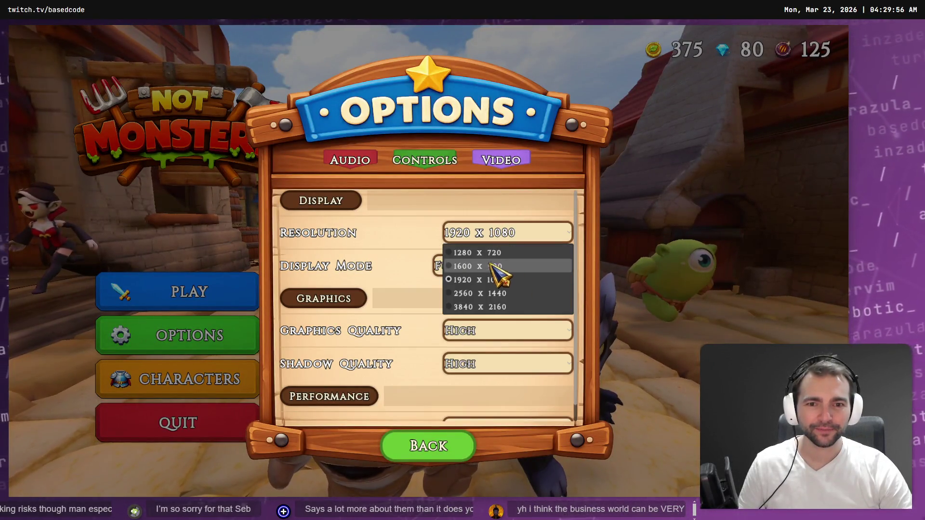
pyautogui.click(486, 255)
pyautogui.click(475, 286)
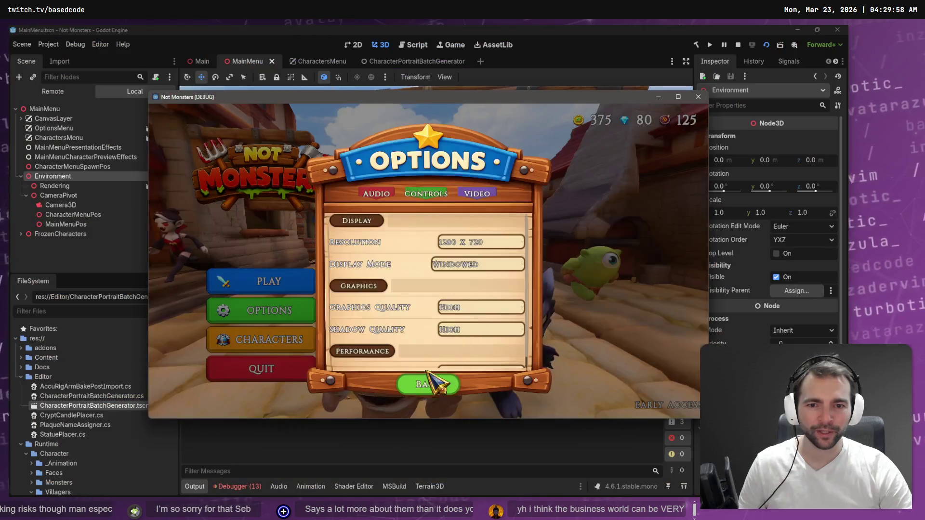
pyautogui.click(425, 383)
pyautogui.click(286, 339)
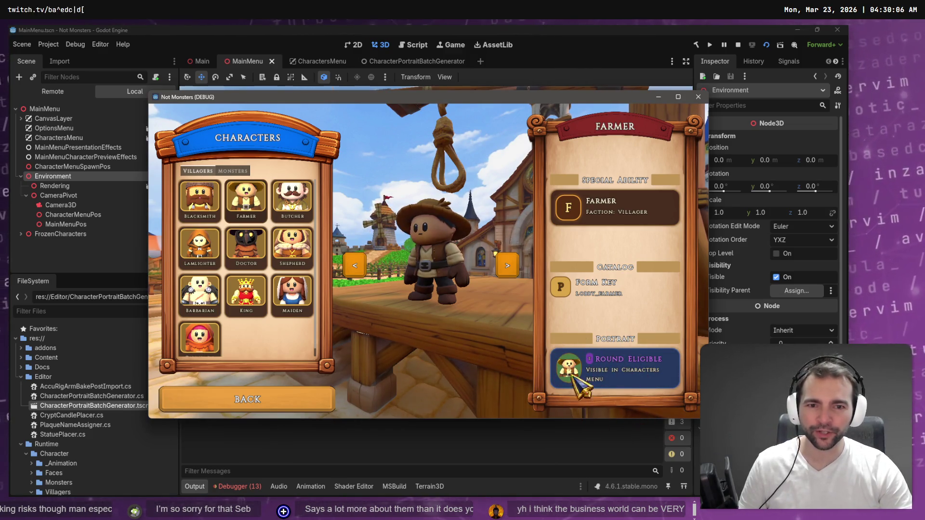
# Step: Preview villagers Maiden, King, Townsmen, Maiden, Shepherd, Butcher, Farmer and Blacksmith
pyautogui.click(284, 302)
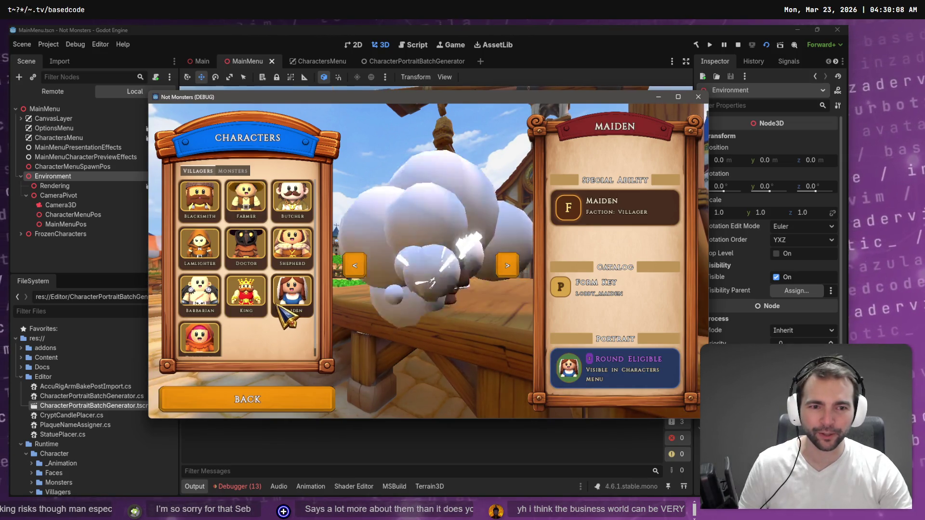
pyautogui.click(247, 294)
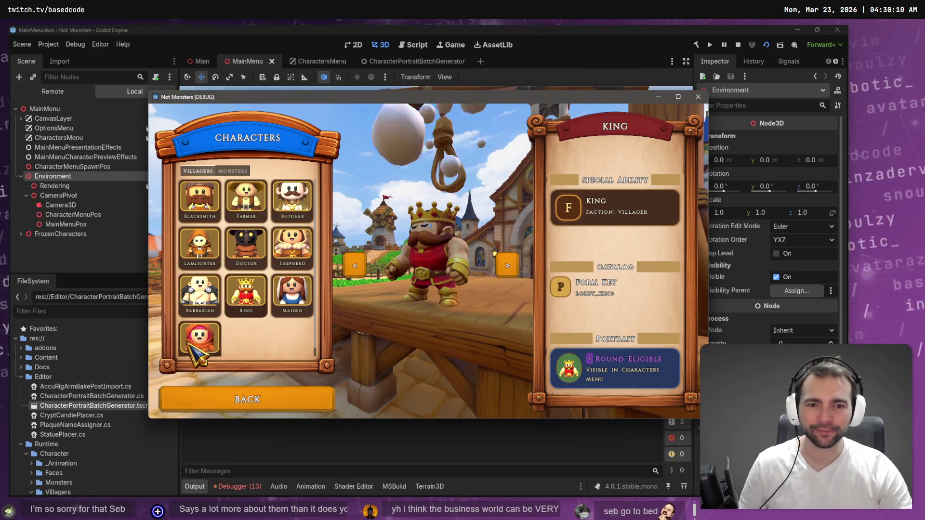
pyautogui.click(199, 339)
pyautogui.click(291, 297)
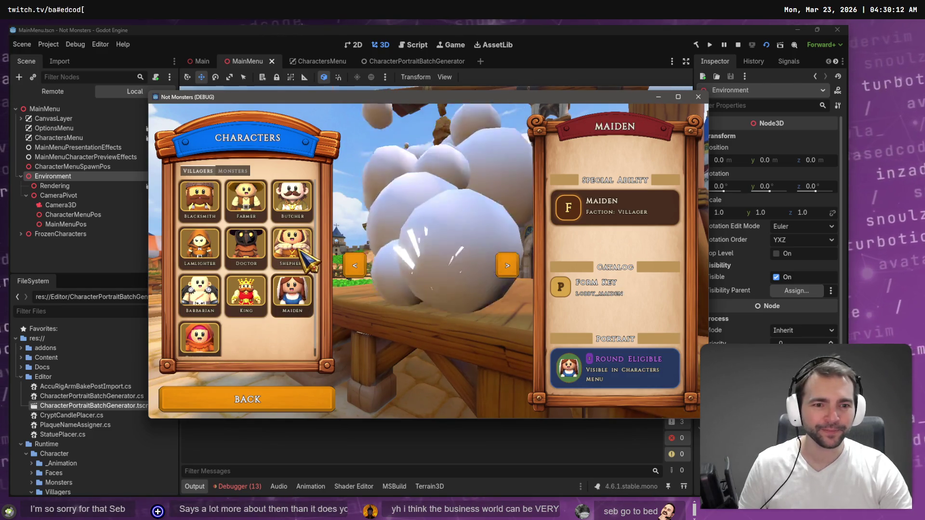
pyautogui.click(296, 248)
pyautogui.click(289, 198)
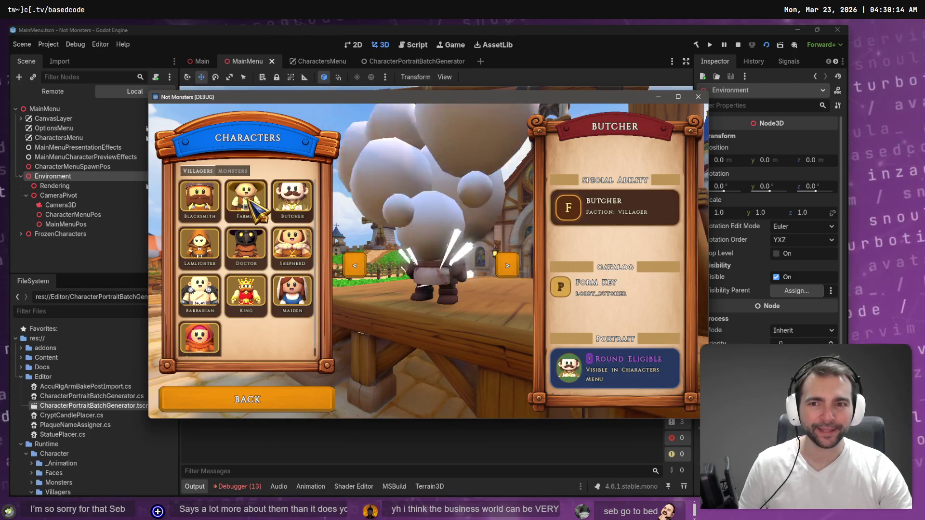
pyautogui.click(248, 202)
pyautogui.click(205, 207)
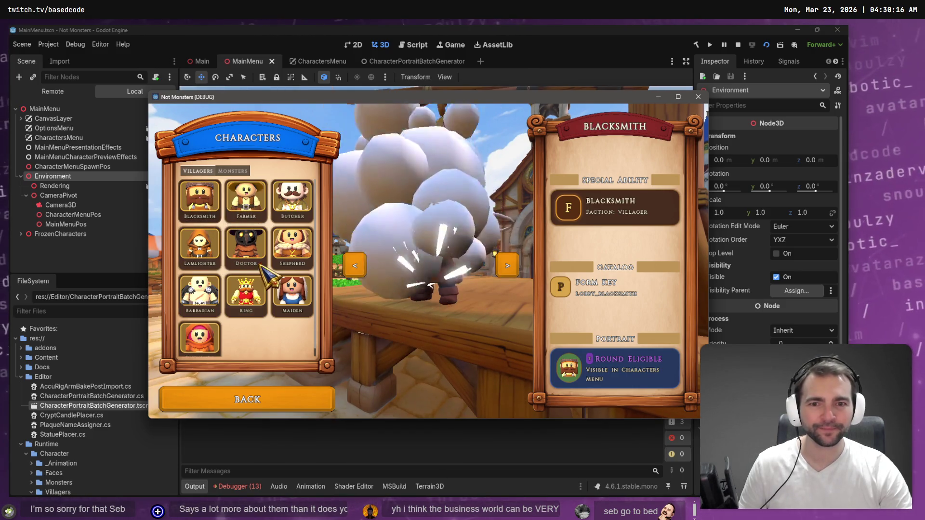
# Step: Preview Lamlighter, Barbarian, Townsmen, King, Maiden, Shepherd, Doctor and Butcher, then show the Monsters list
pyautogui.click(202, 243)
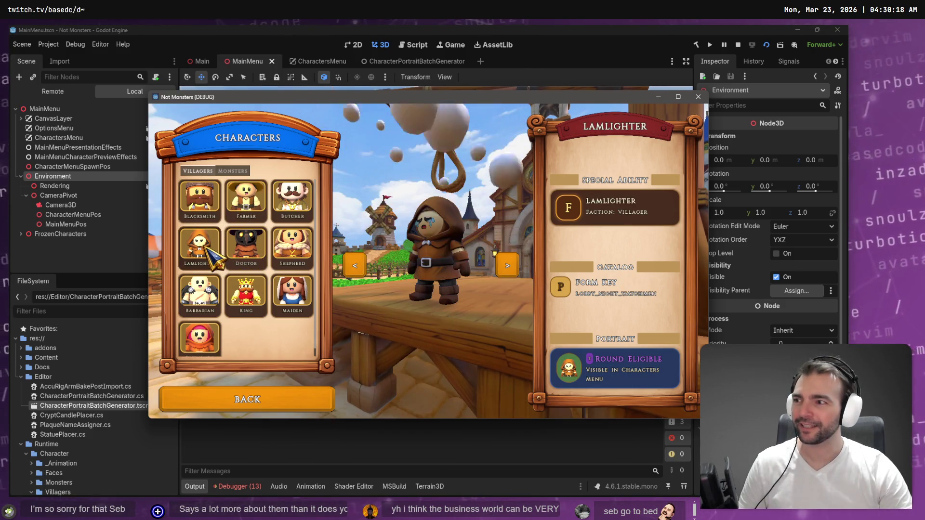
pyautogui.click(207, 311)
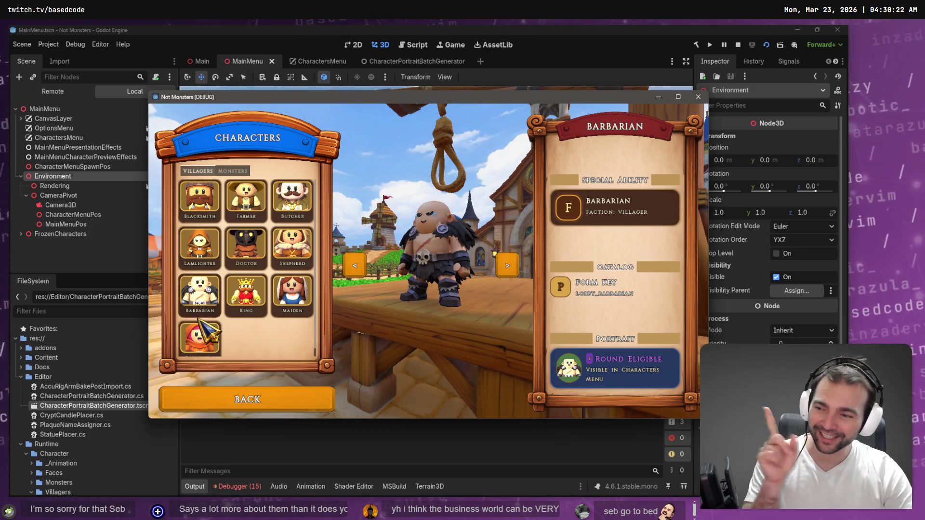
pyautogui.click(199, 346)
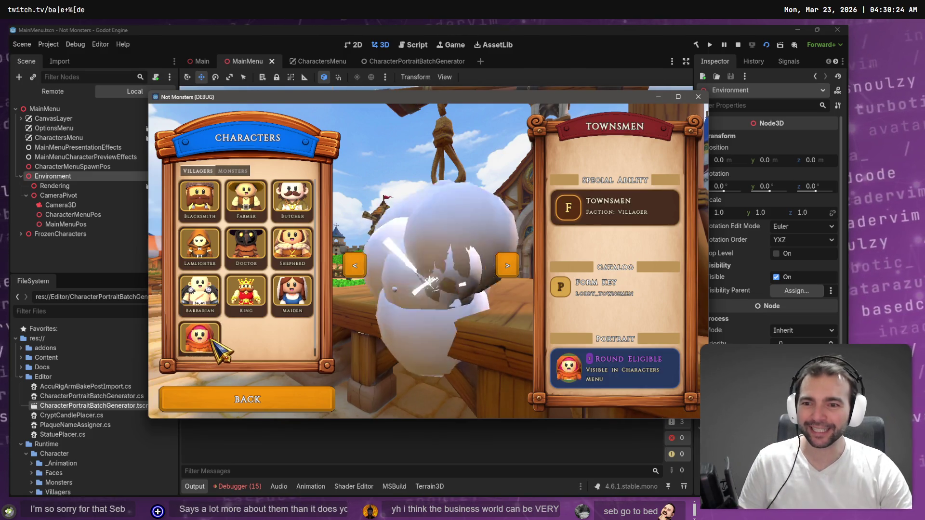
pyautogui.click(246, 296)
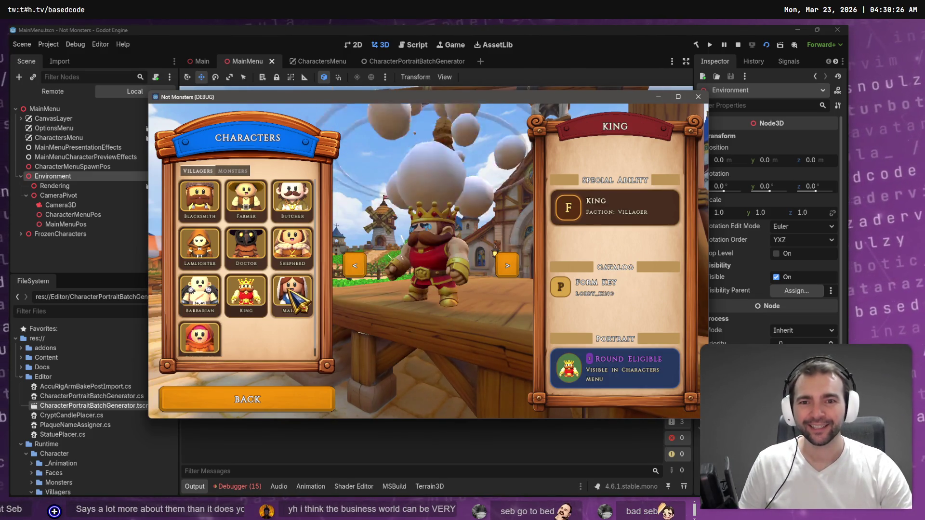
pyautogui.click(290, 297)
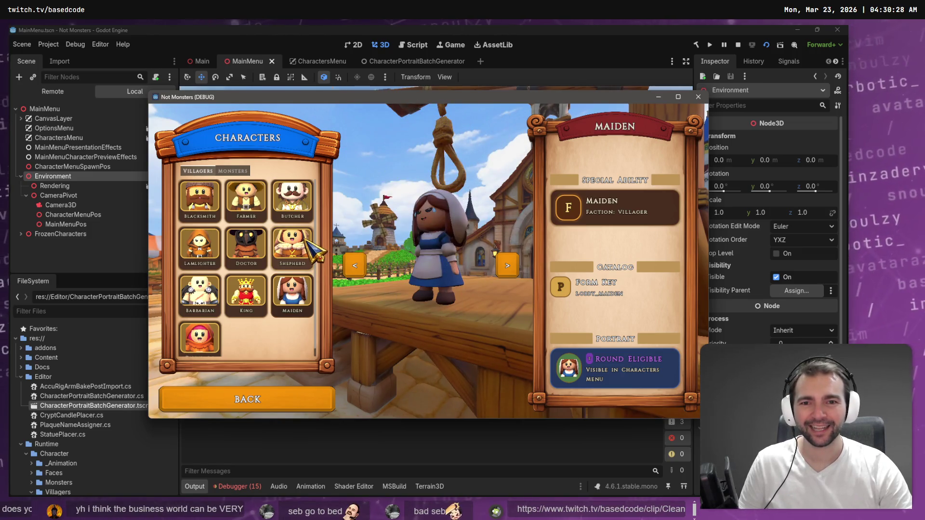
pyautogui.click(303, 244)
pyautogui.click(238, 250)
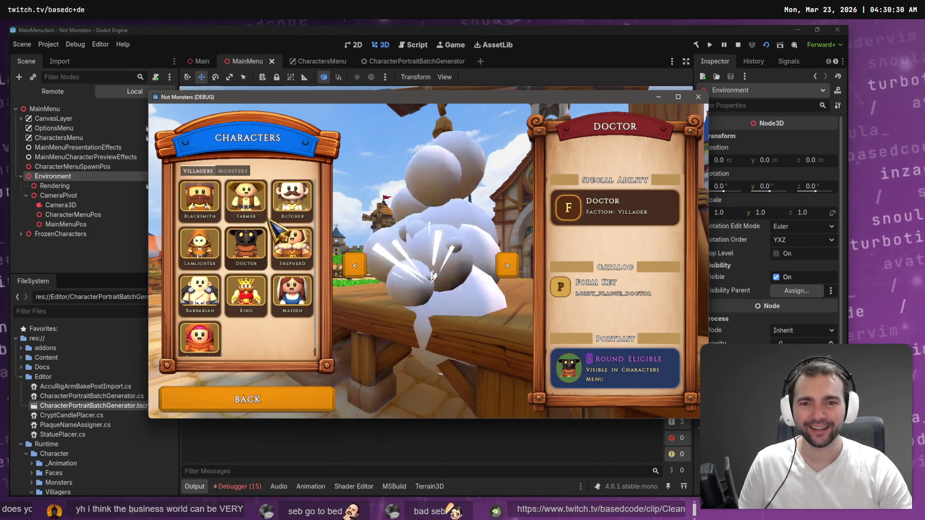
pyautogui.click(292, 207)
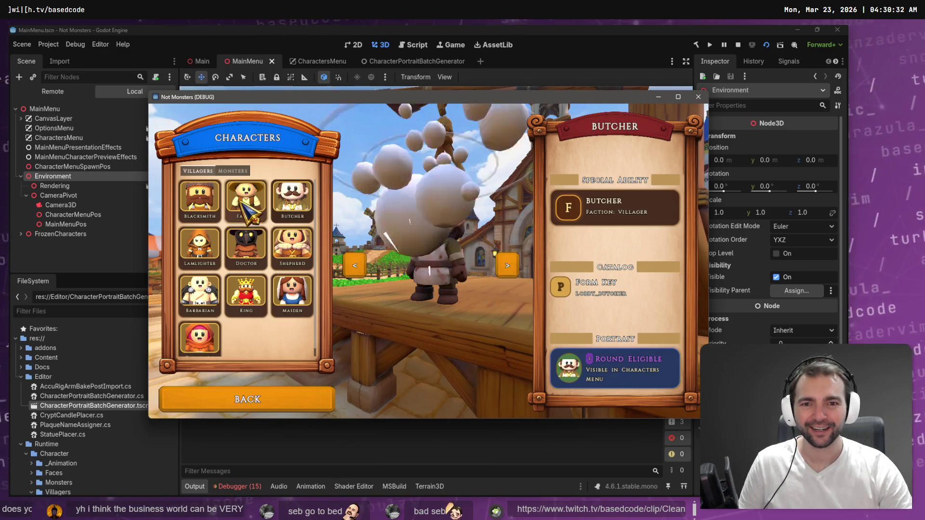
pyautogui.click(232, 171)
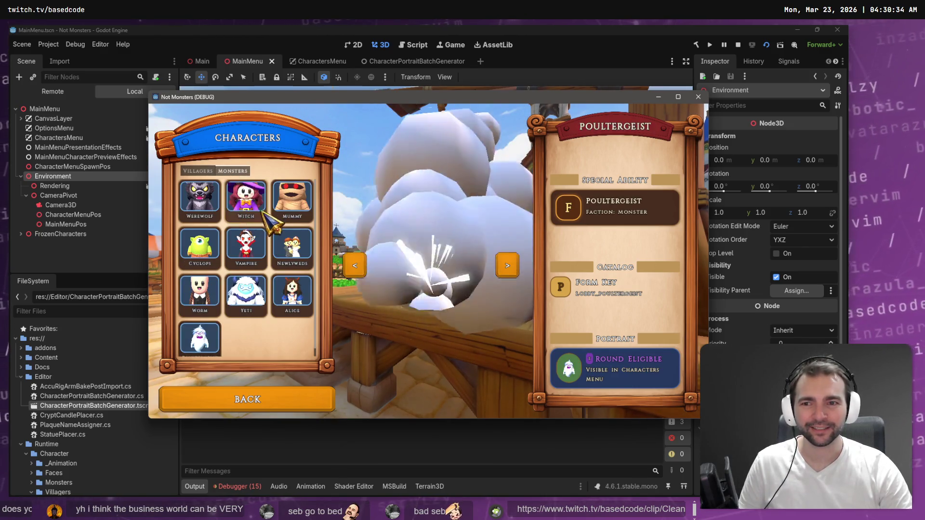
# Step: Preview Werewolf, Worm, Poultergeist, Alice, Newlyweds, Mummy and Yeti to watch the smoke-masked swaps
pyautogui.click(207, 212)
pyautogui.click(199, 294)
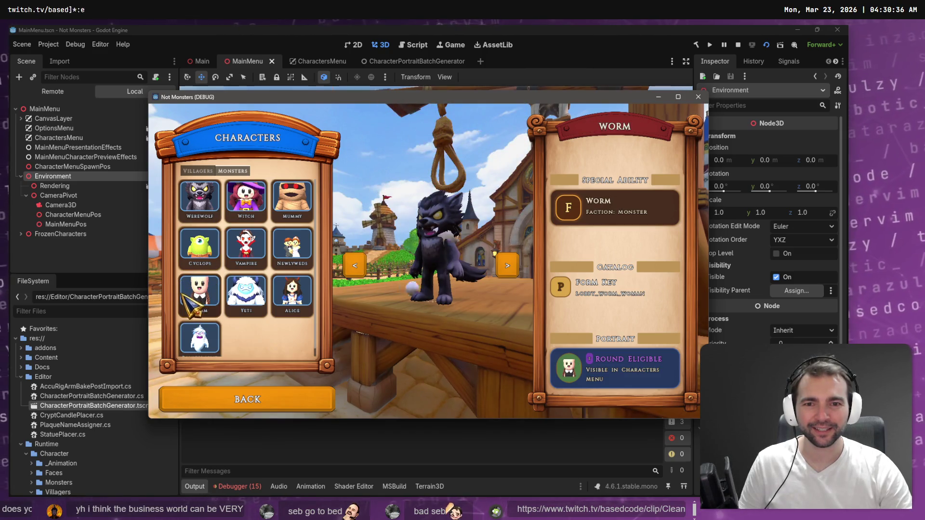
pyautogui.click(195, 337)
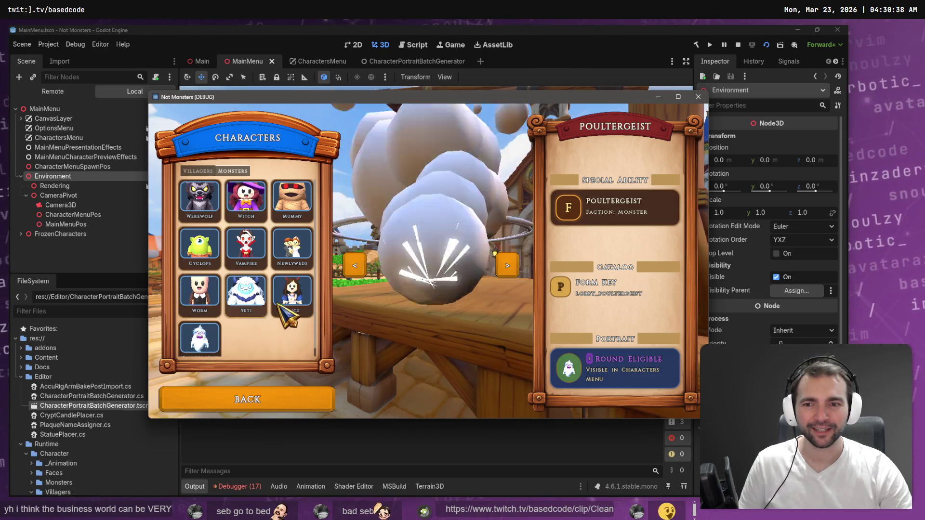
pyautogui.click(293, 296)
pyautogui.click(294, 252)
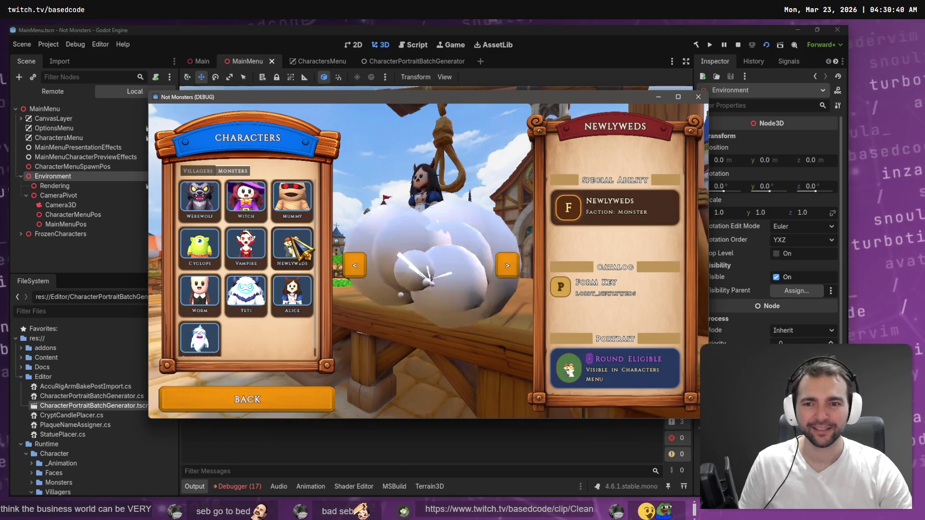
pyautogui.click(298, 196)
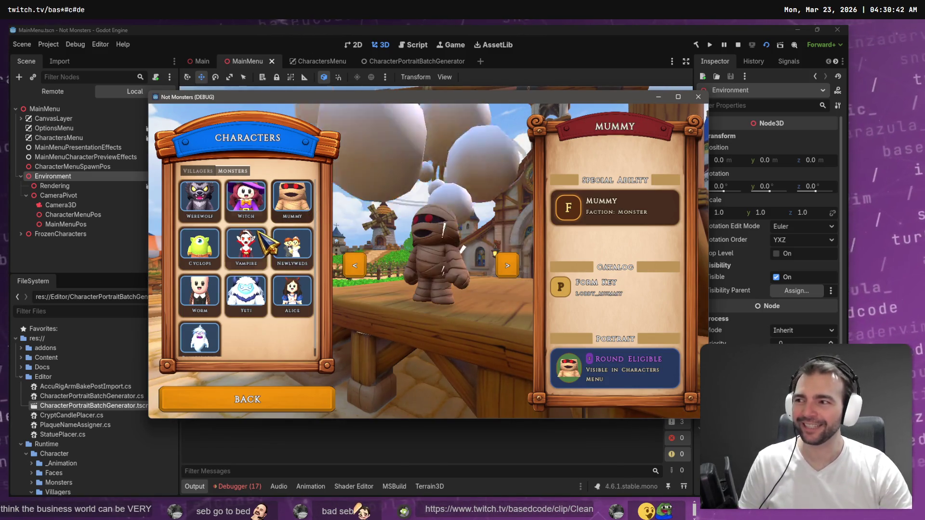
pyautogui.click(245, 294)
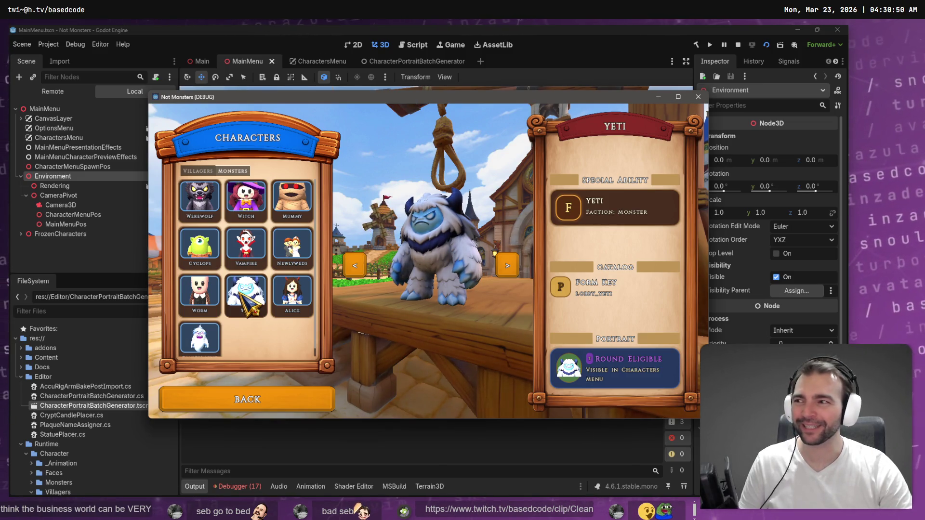
# Step: Cycle again through Cyclops, Worm, Yeti, Mummy, Witch, Werewolf, Cyclops, Worm and Poultergeist
pyautogui.click(200, 250)
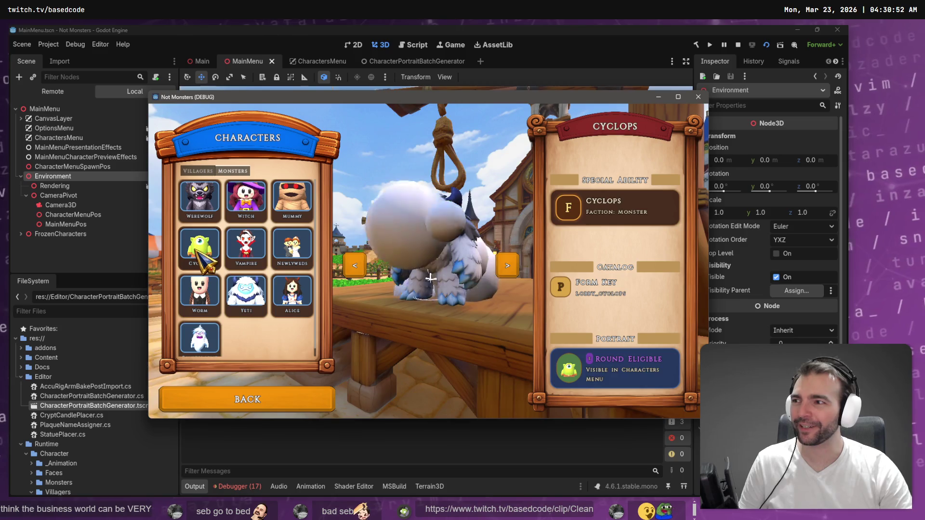
pyautogui.click(199, 296)
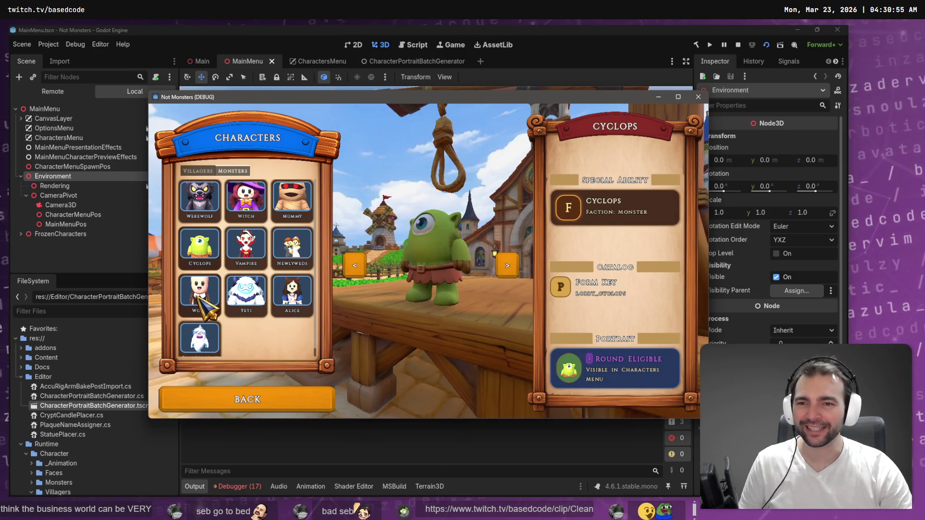
pyautogui.click(264, 289)
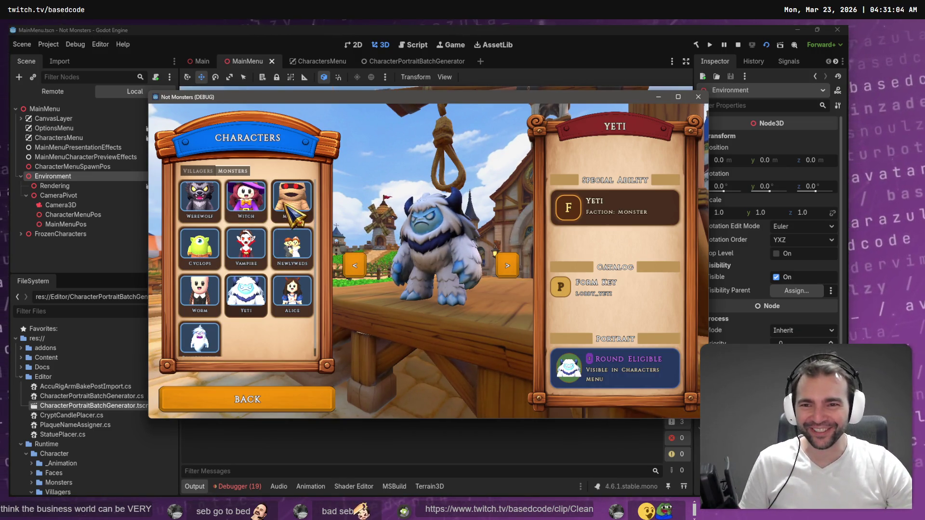
pyautogui.click(301, 207)
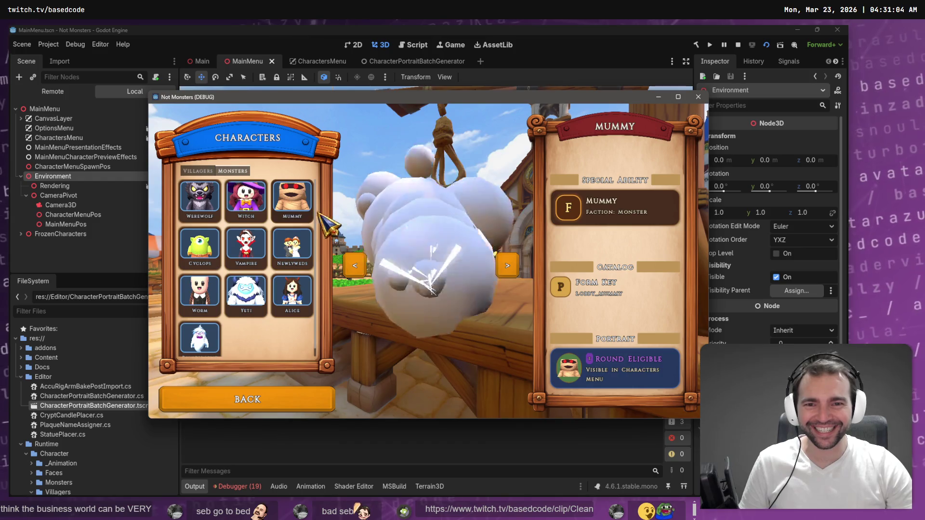
pyautogui.click(240, 215)
pyautogui.click(204, 206)
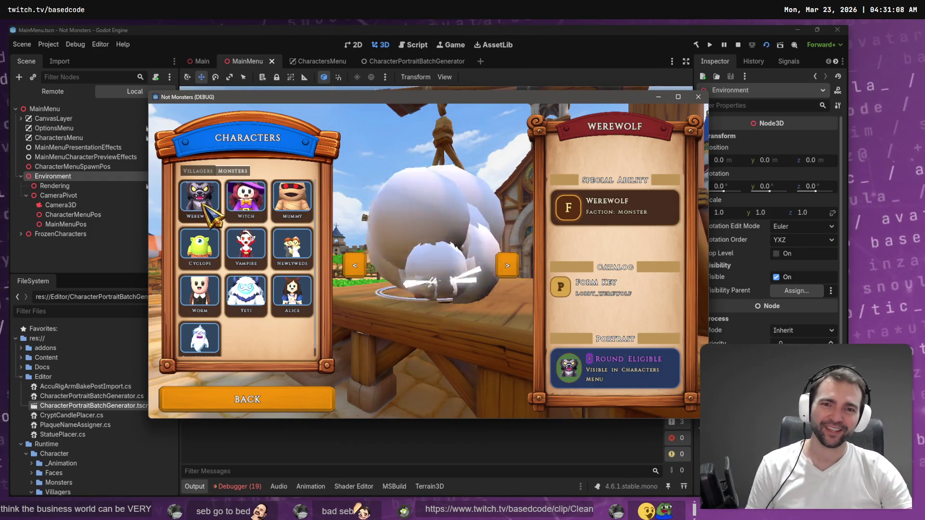
pyautogui.click(198, 247)
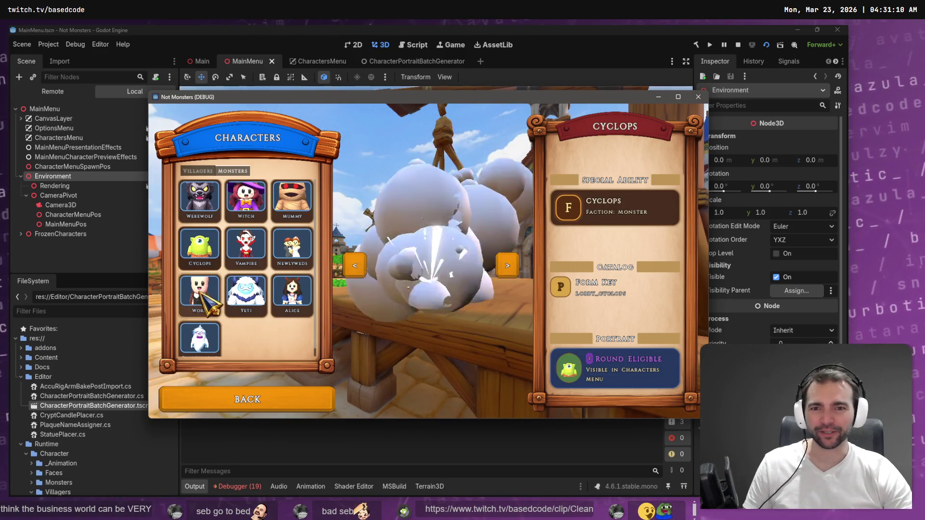
pyautogui.click(197, 289)
pyautogui.click(199, 340)
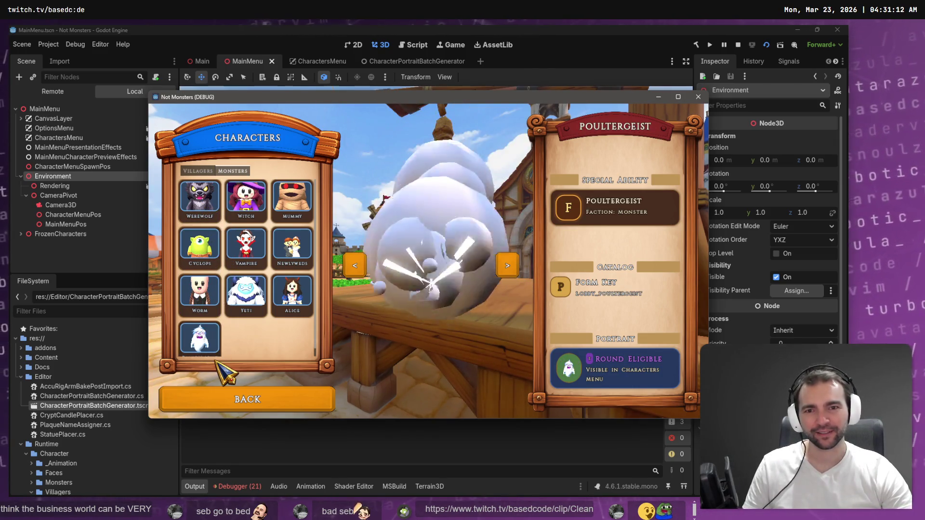
# Step: Return to the main menu, reopen Characters, and preview Alice, Yeti, Worm, Poultergeist and Werewolf
pyautogui.click(304, 408)
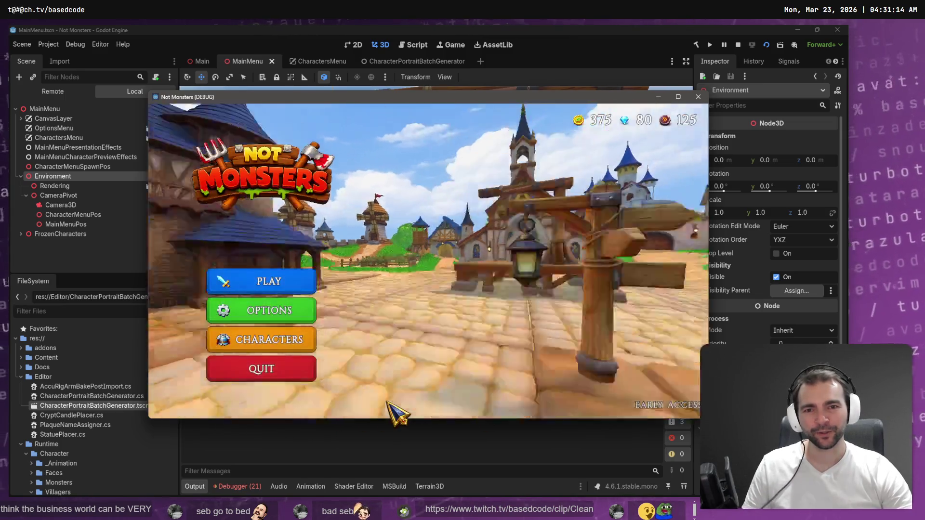
pyautogui.click(275, 342)
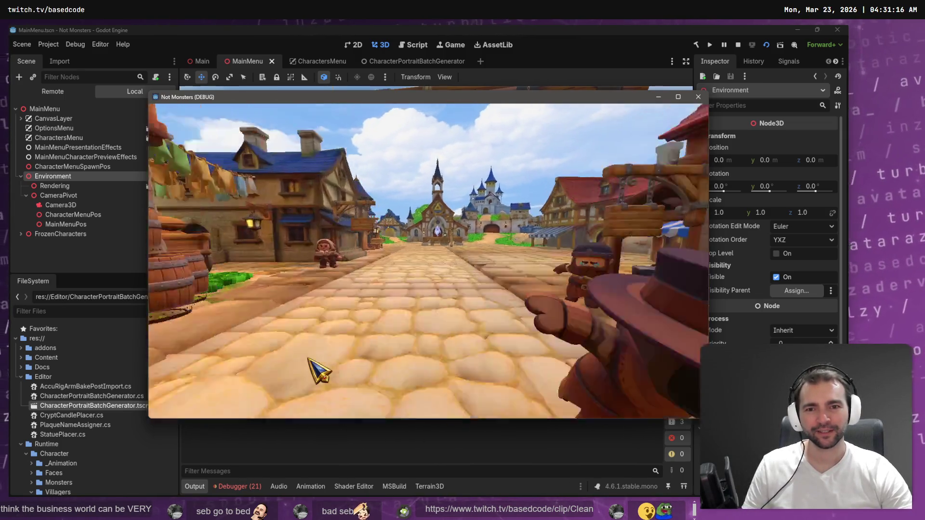
pyautogui.click(291, 309)
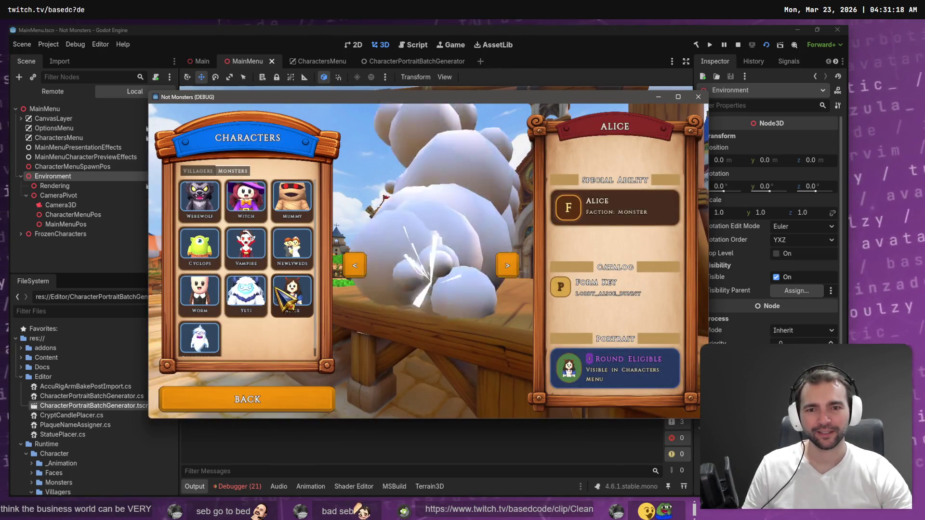
pyautogui.click(243, 301)
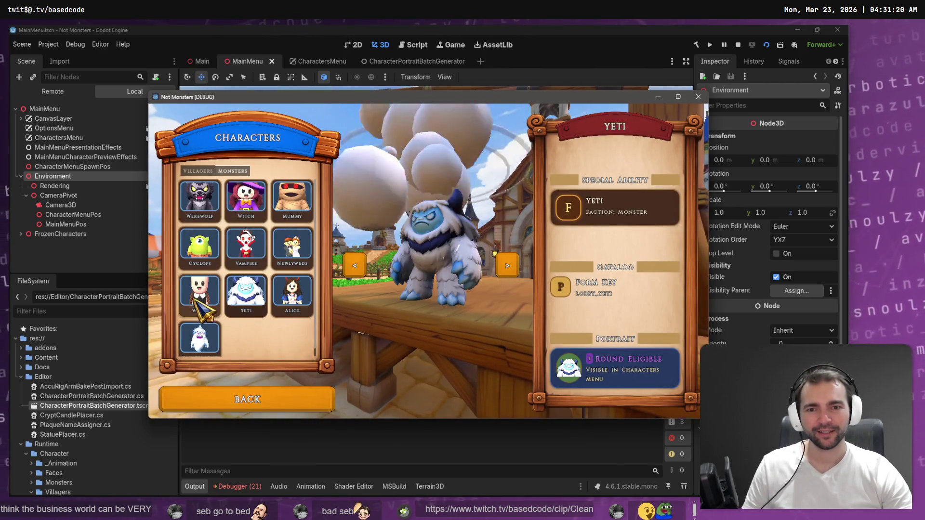
pyautogui.click(199, 313)
pyautogui.click(199, 338)
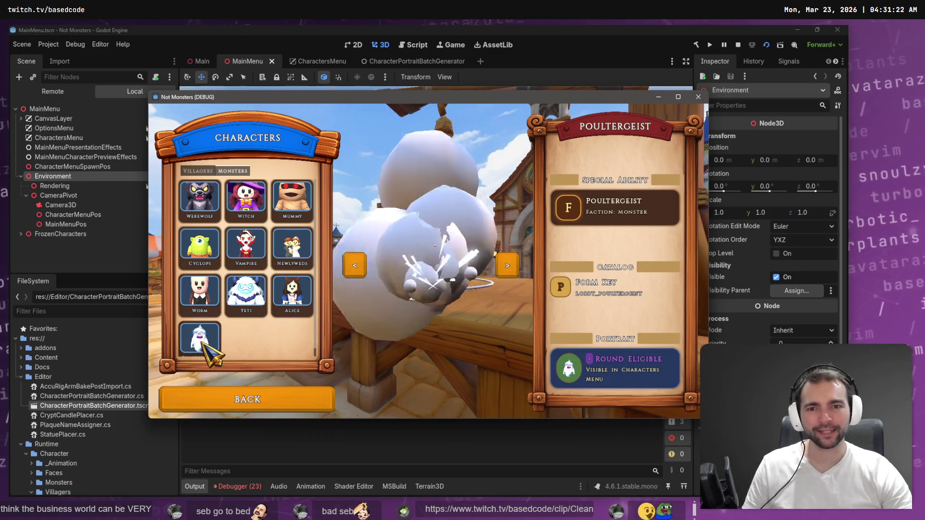
pyautogui.click(200, 198)
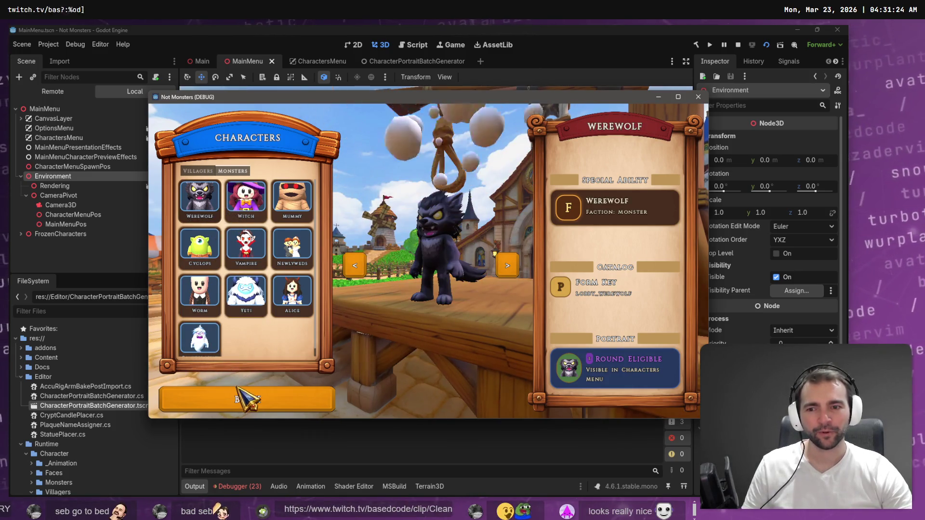
# Step: Go from BACK to CHARACTERS twice to check the character menu's entrance transition
pyautogui.click(247, 396)
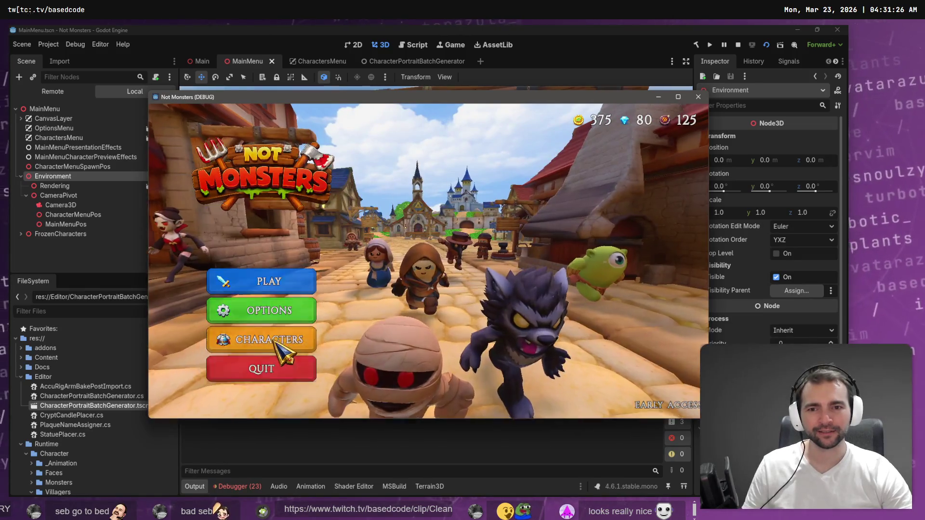
pyautogui.click(274, 342)
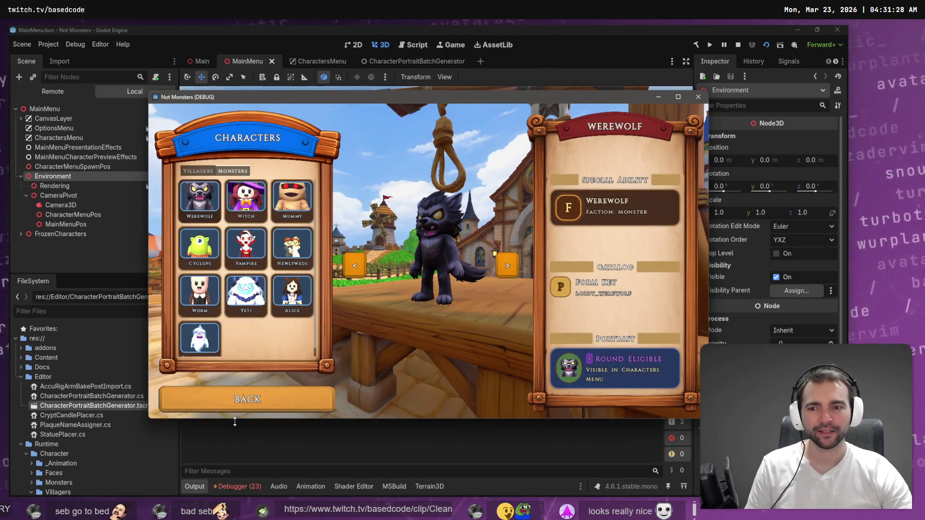
pyautogui.click(246, 398)
pyautogui.click(274, 342)
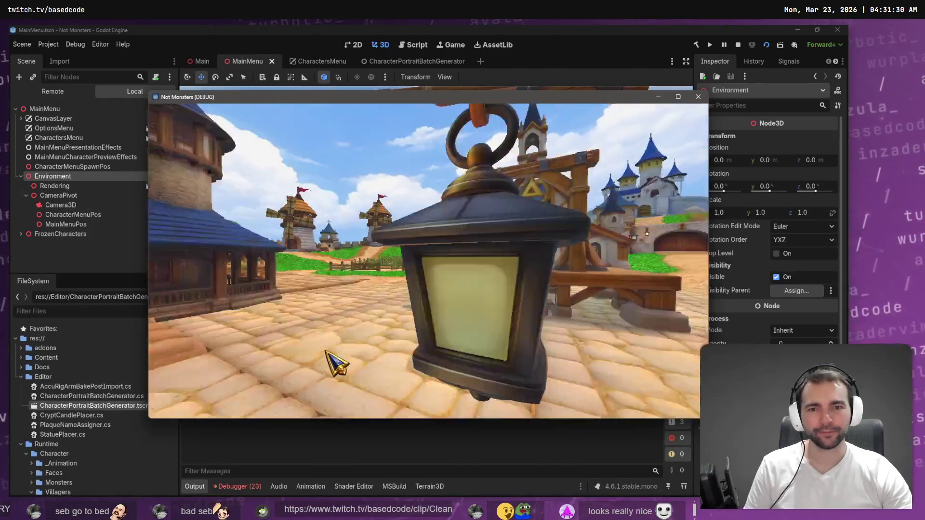
pyautogui.hotkey('alt', 'Tab')
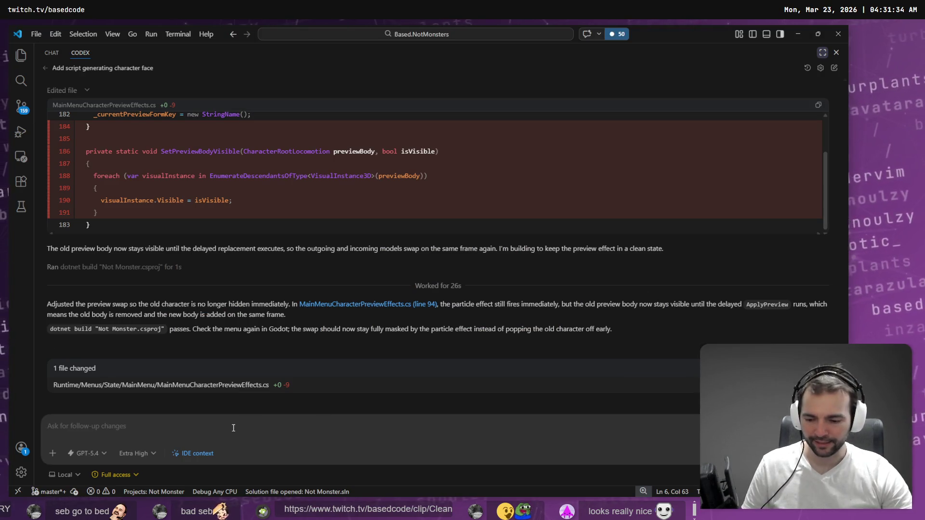
# Step: Dictate and send a Codex request to play the particle effect when the character menu first opens
pyautogui.press('super+h')
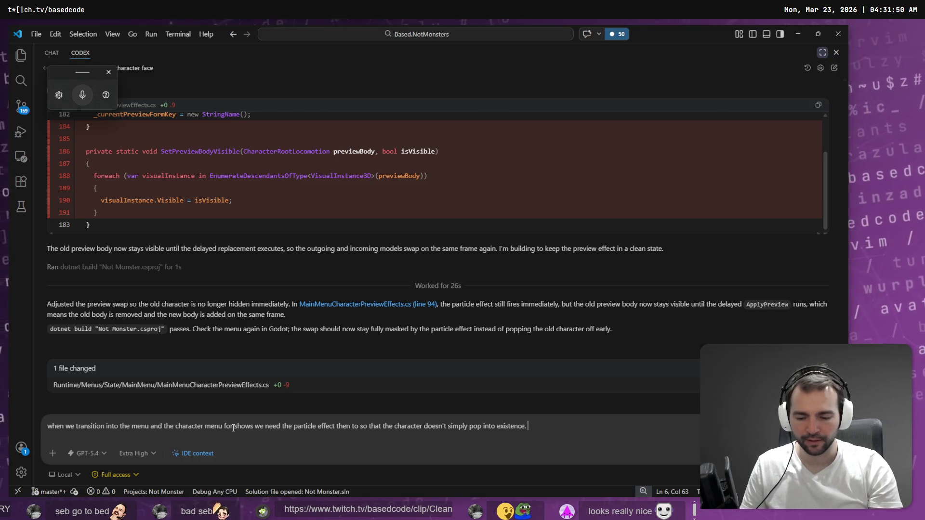
pyautogui.press('super+h')
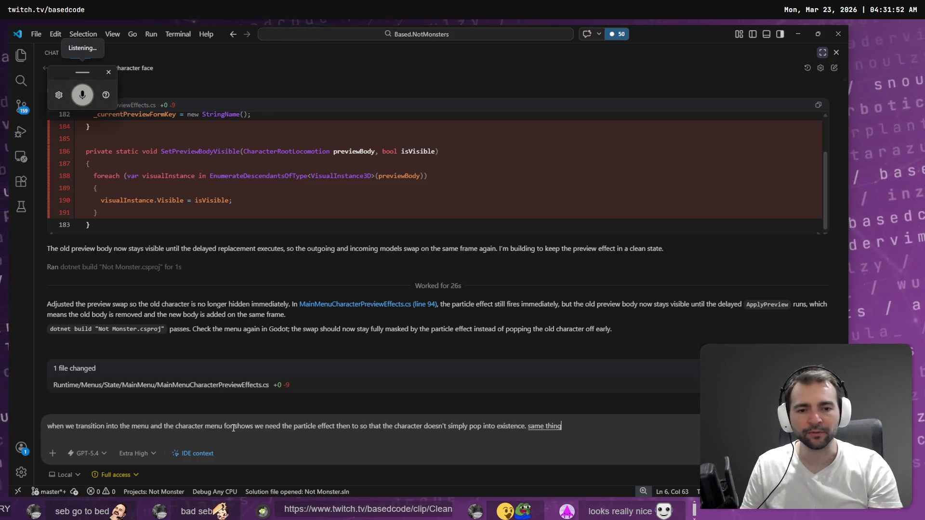
pyautogui.press('Return')
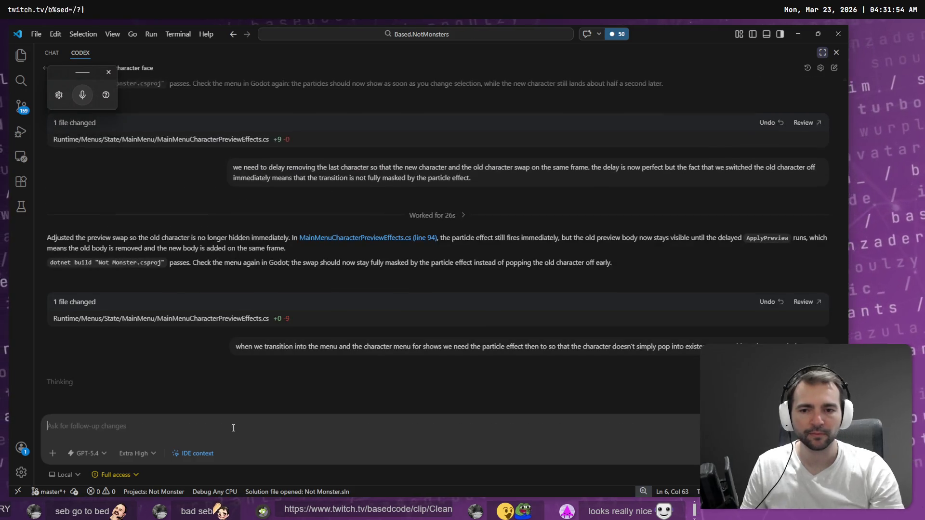
pyautogui.hotkey('alt', 'Tab')
# Step: Step through Poultergeist, Werewolf, Witch, Alice, Yeti and Worm with the arrows, then preview the Mummy
pyautogui.click(353, 268)
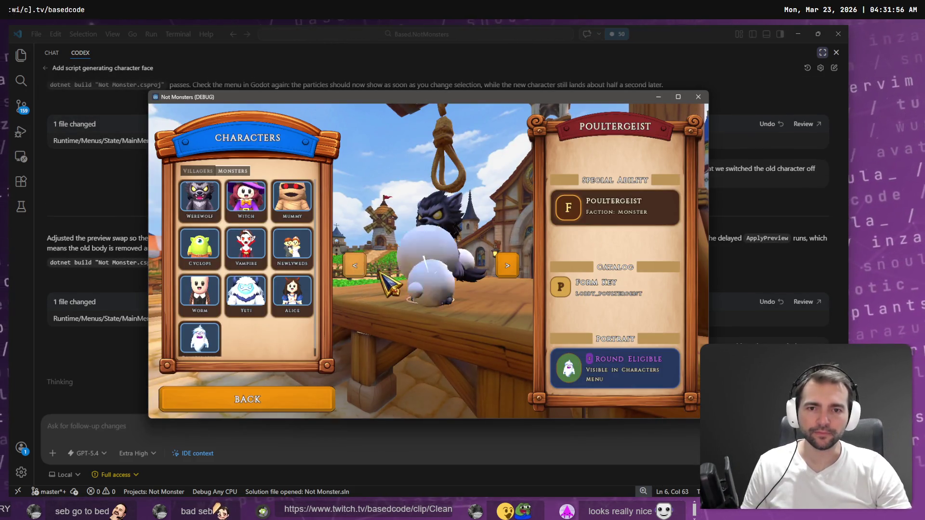
pyautogui.click(509, 271)
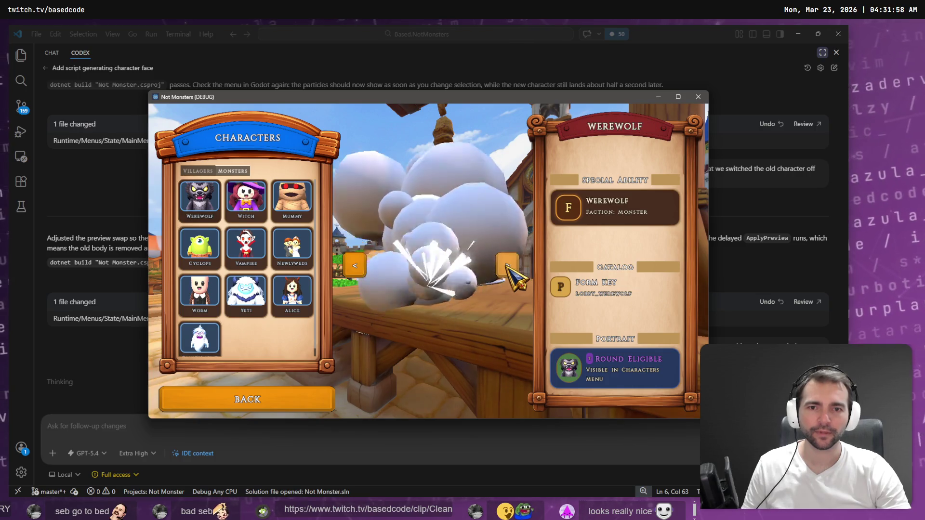
pyautogui.click(510, 271)
pyautogui.click(200, 339)
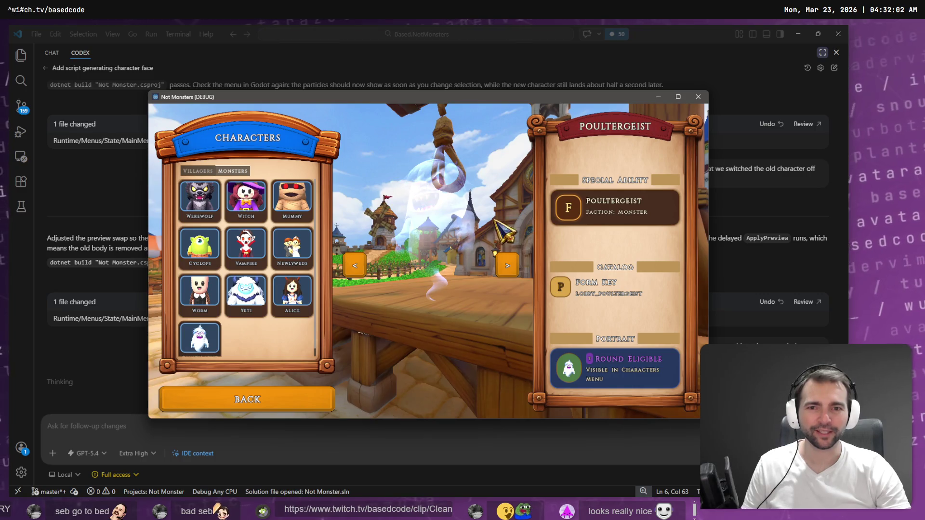
pyautogui.click(358, 267)
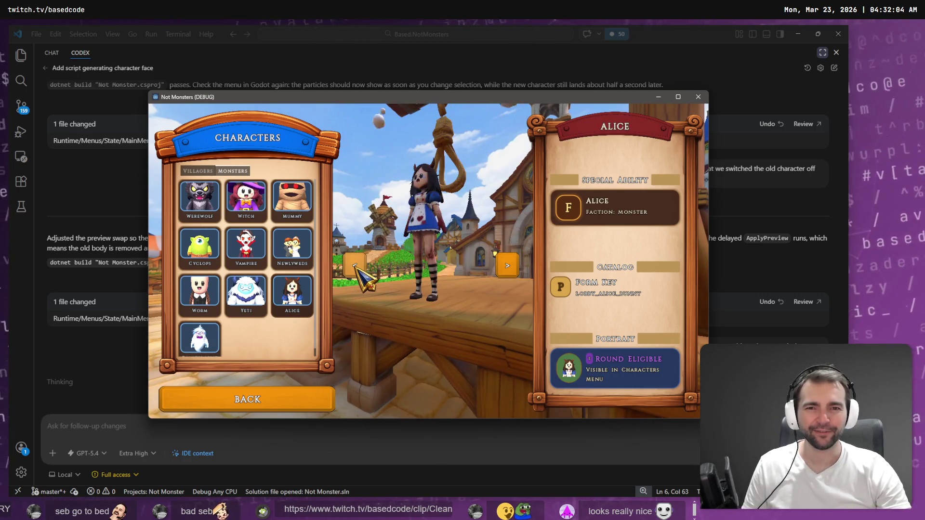
pyautogui.click(359, 270)
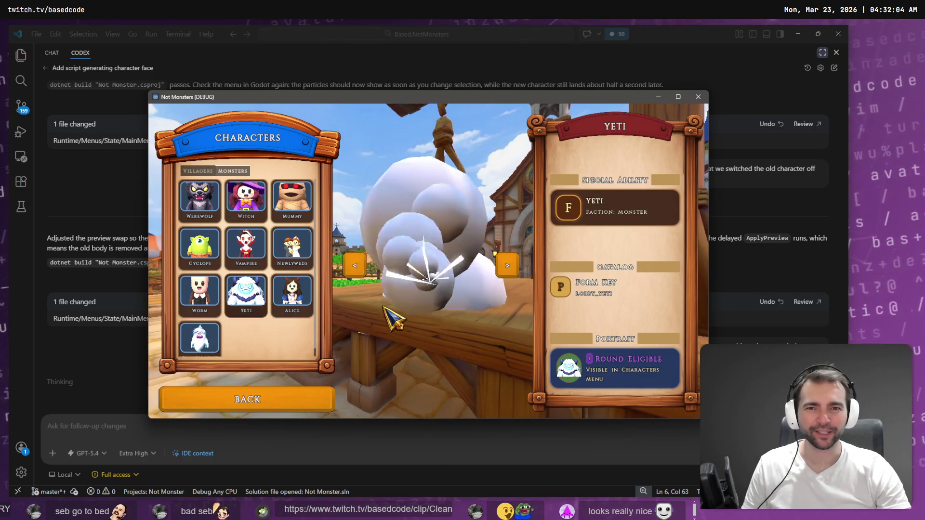
pyautogui.click(355, 268)
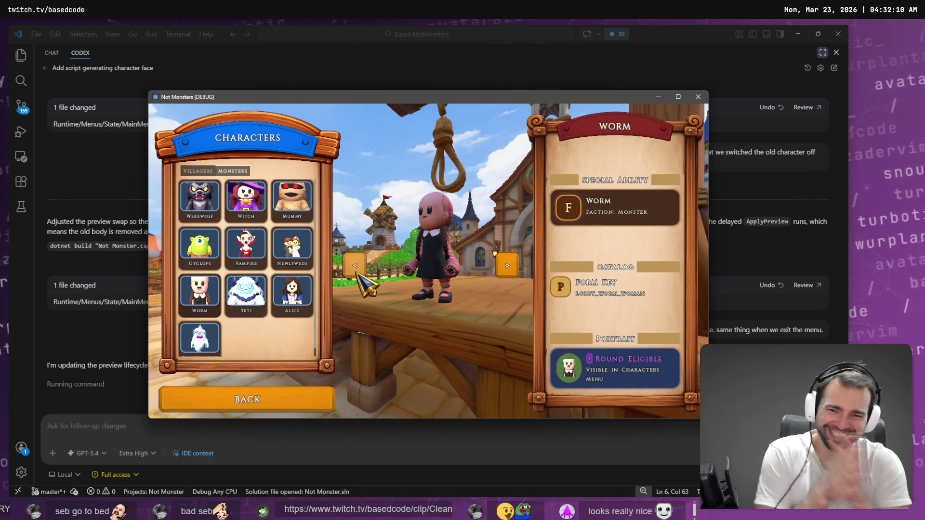
pyautogui.moveTo(300, 96); pyautogui.dragTo(250, 101)
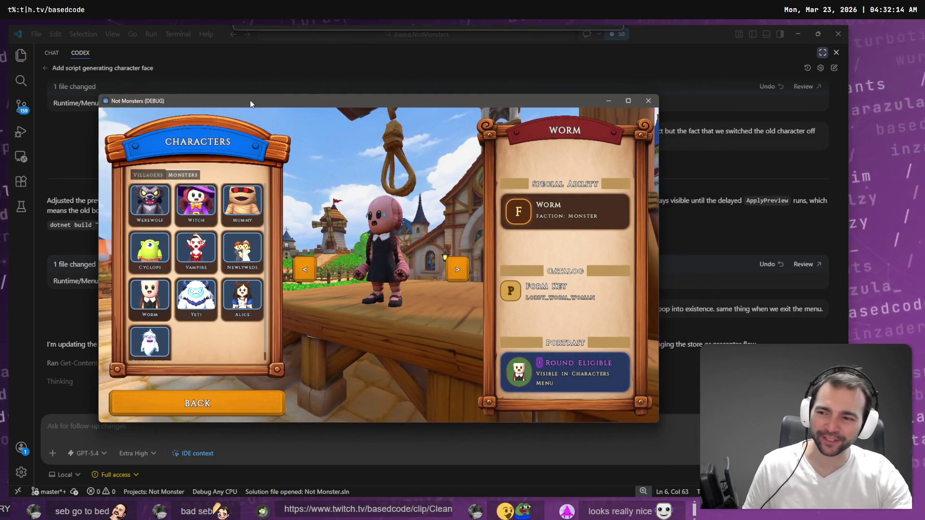
pyautogui.click(243, 208)
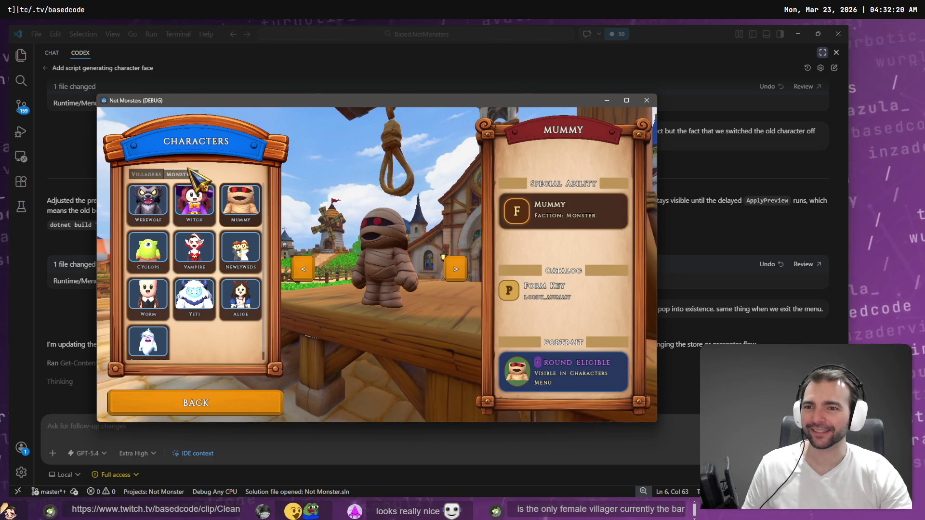
# Step: On the Villagers tab, preview Maiden, King, Lamplighter, Doctor, Shepherd, Butcher and Townsmen
pyautogui.click(146, 175)
pyautogui.click(248, 317)
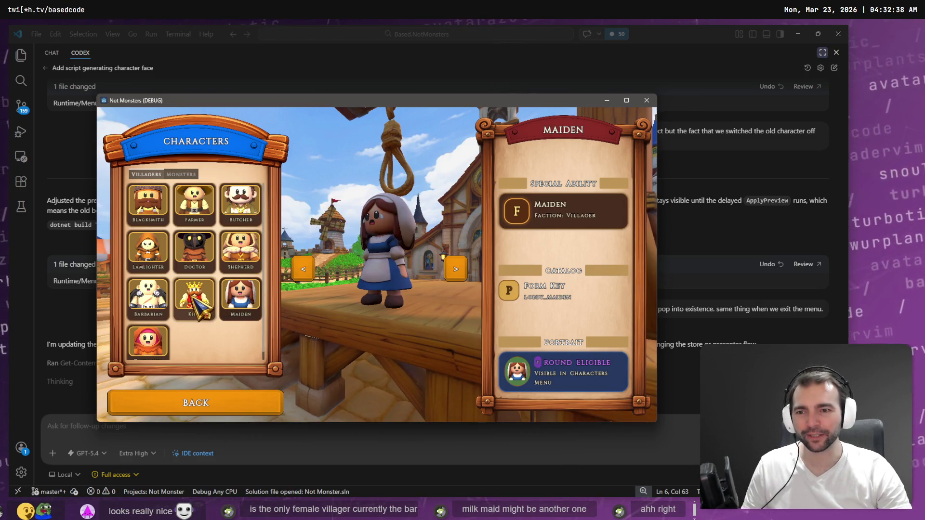
pyautogui.click(199, 300)
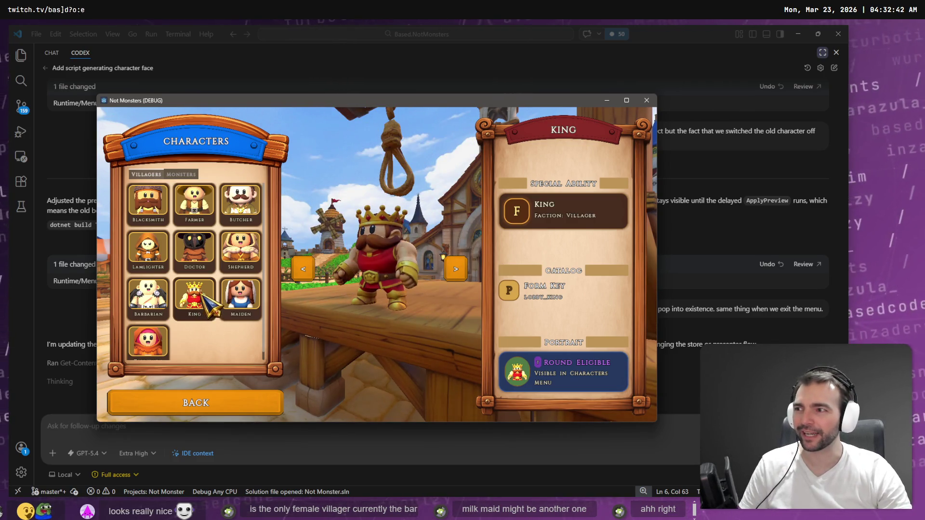
pyautogui.click(153, 249)
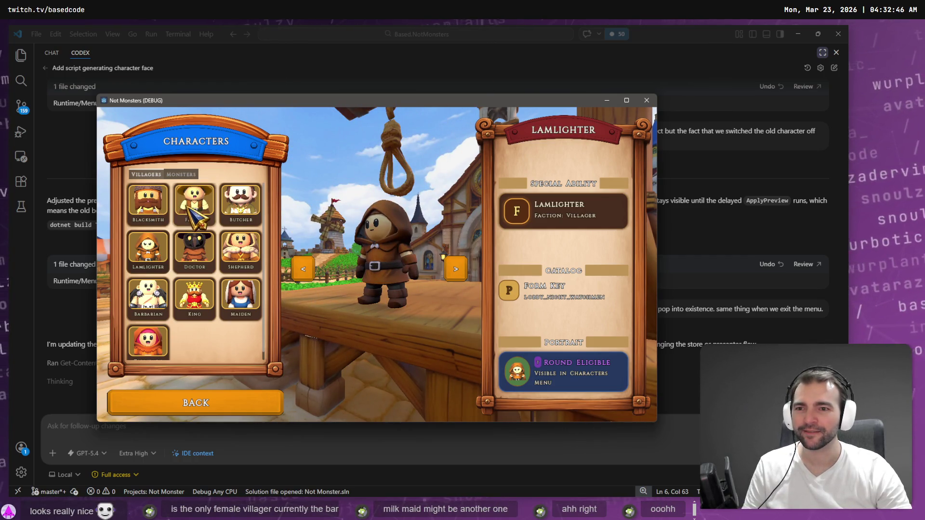
pyautogui.click(194, 248)
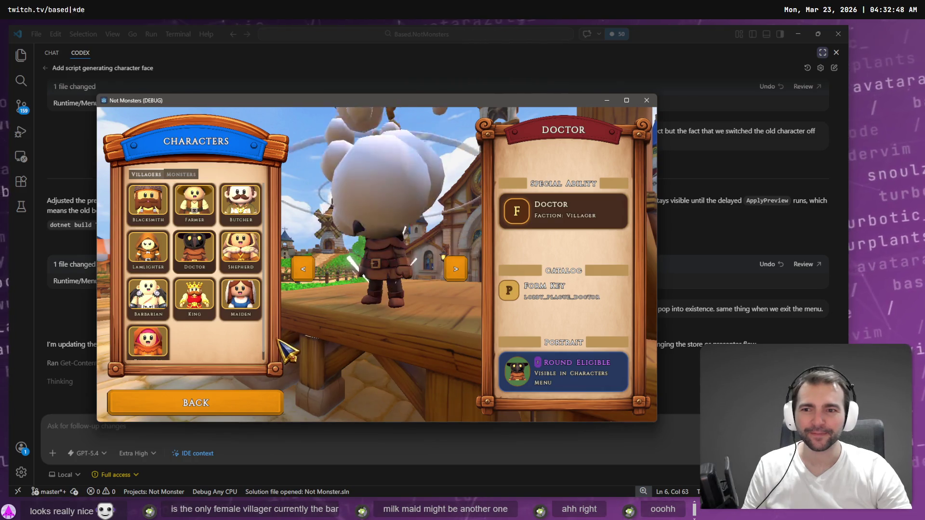
pyautogui.click(241, 253)
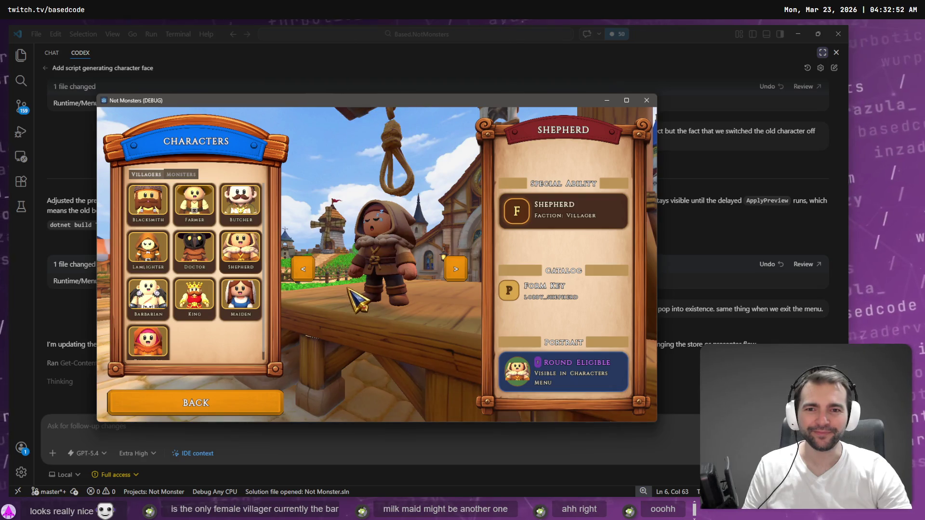
pyautogui.click(239, 197)
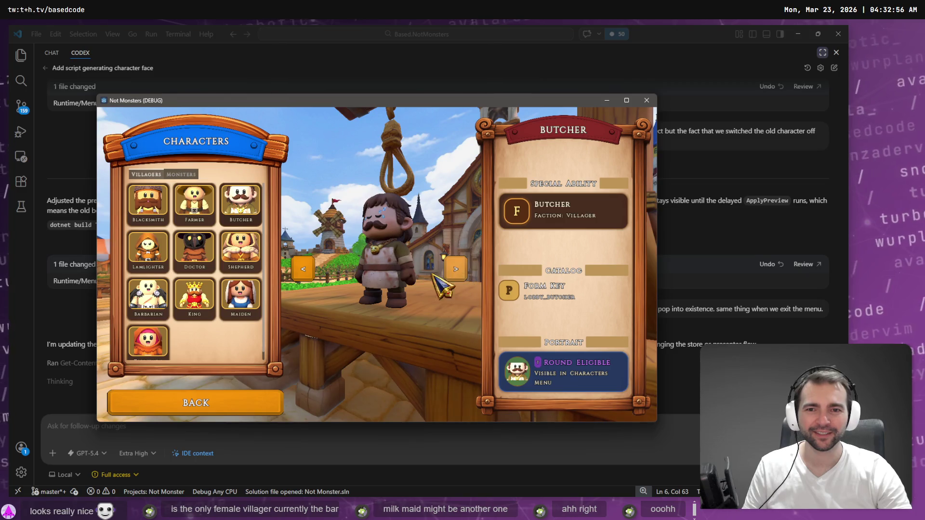
pyautogui.click(150, 339)
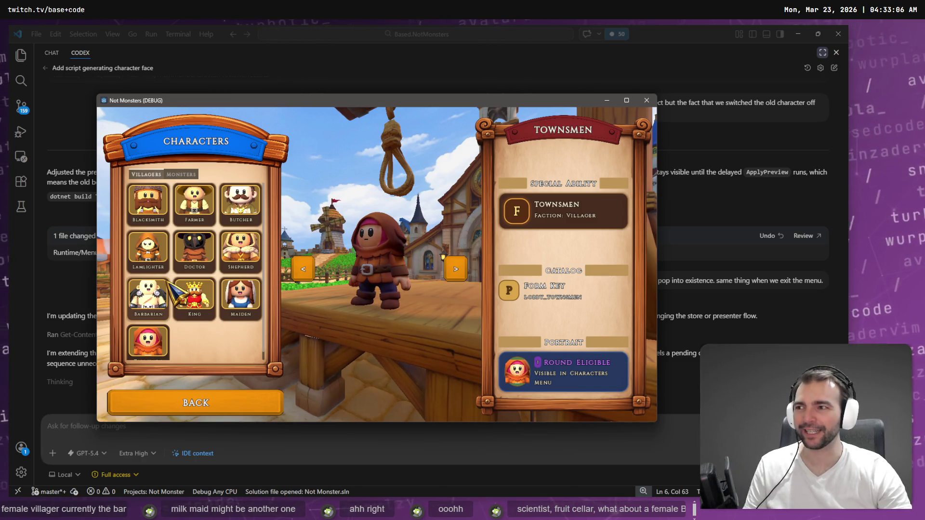
# Step: Preview Blacksmith, Lamplighter, Maiden, King and Barbarian, toggle Monsters and back, ending on Maiden
pyautogui.click(158, 211)
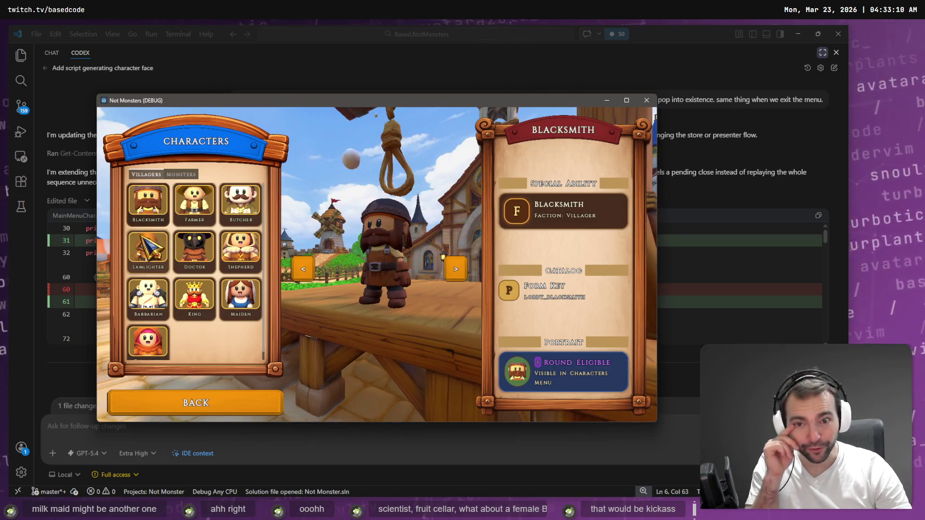
pyautogui.click(155, 237)
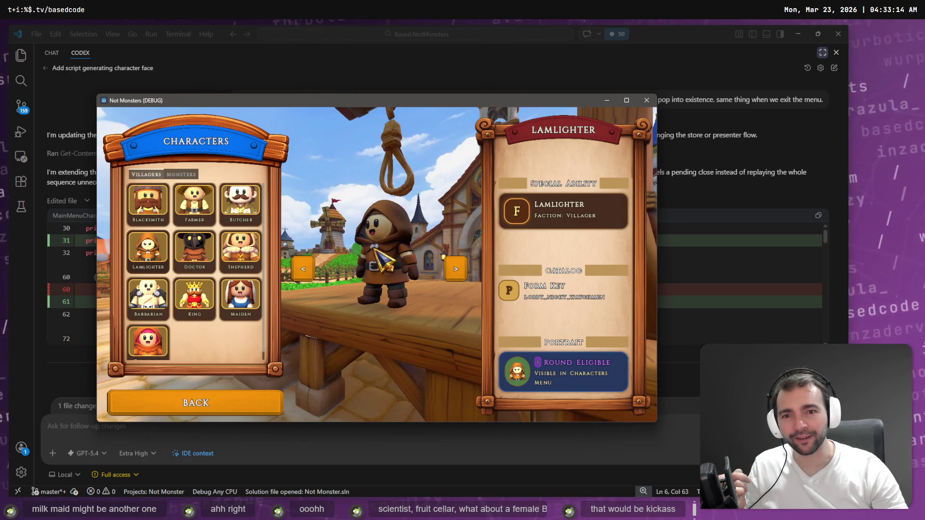
pyautogui.click(256, 299)
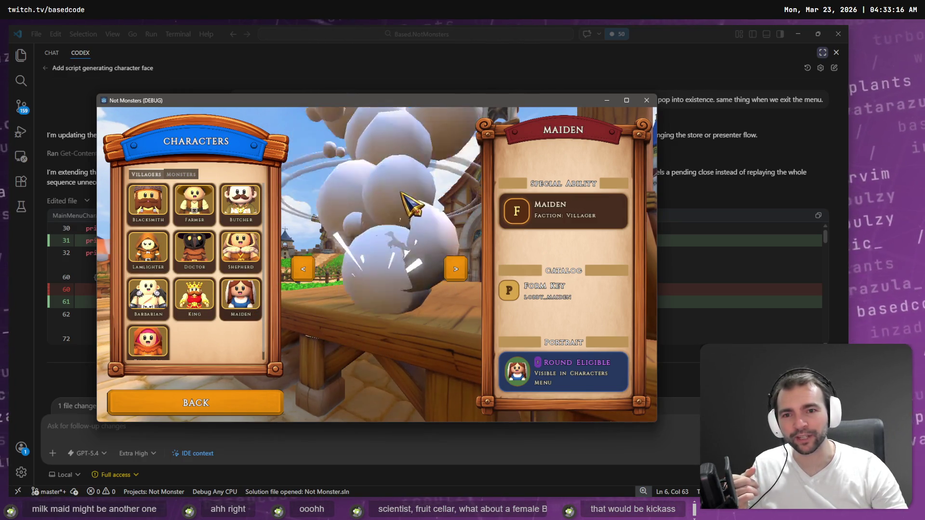
pyautogui.click(198, 312)
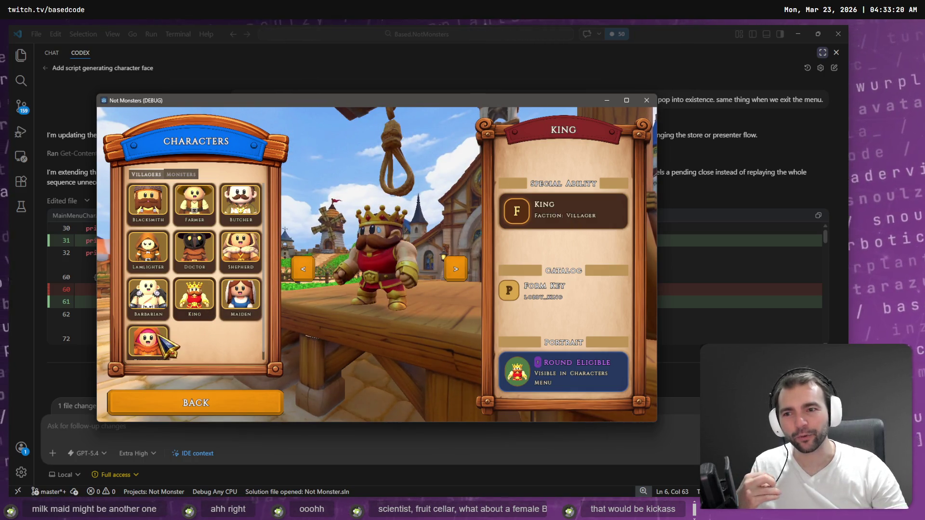
pyautogui.click(149, 296)
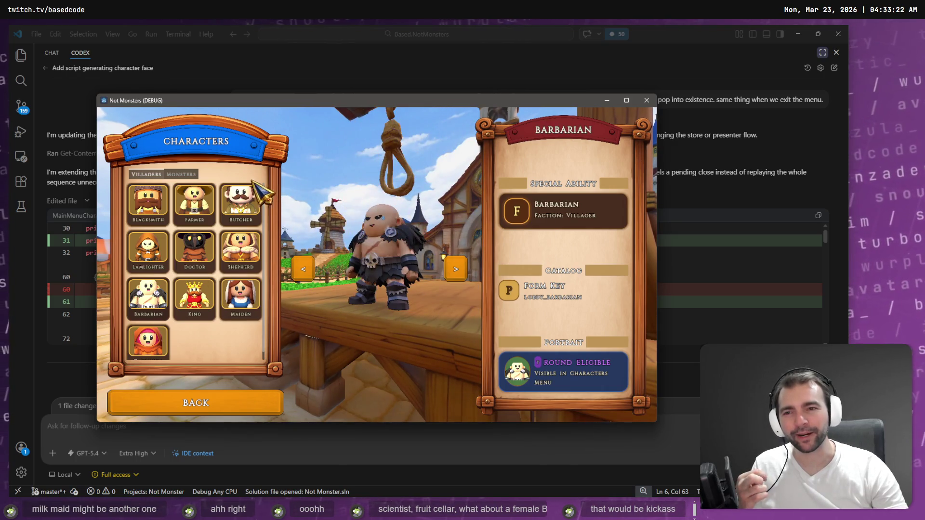
pyautogui.click(181, 174)
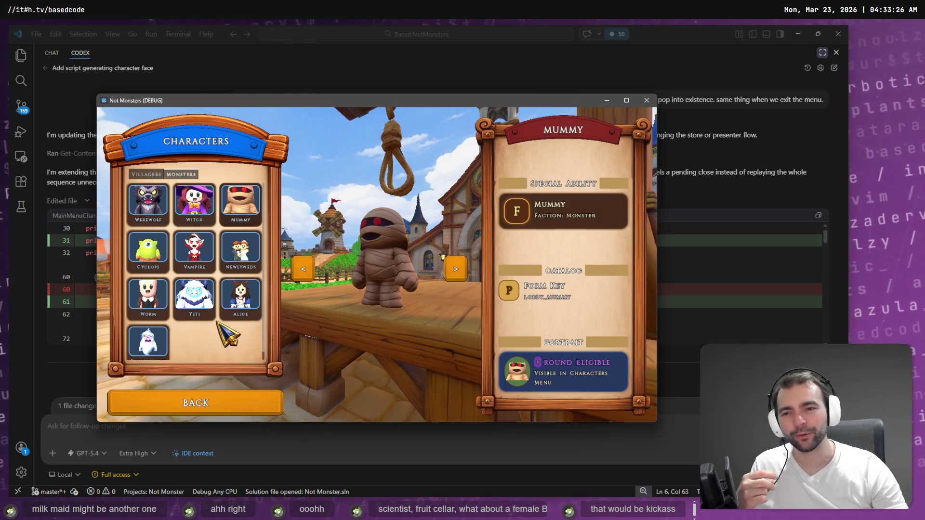
pyautogui.click(148, 174)
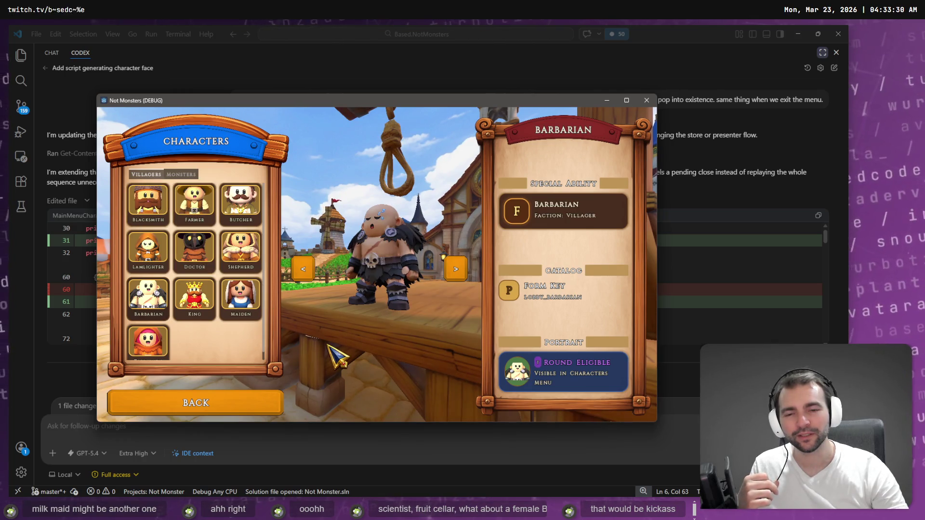
pyautogui.press('Right')
pyautogui.press('Right')
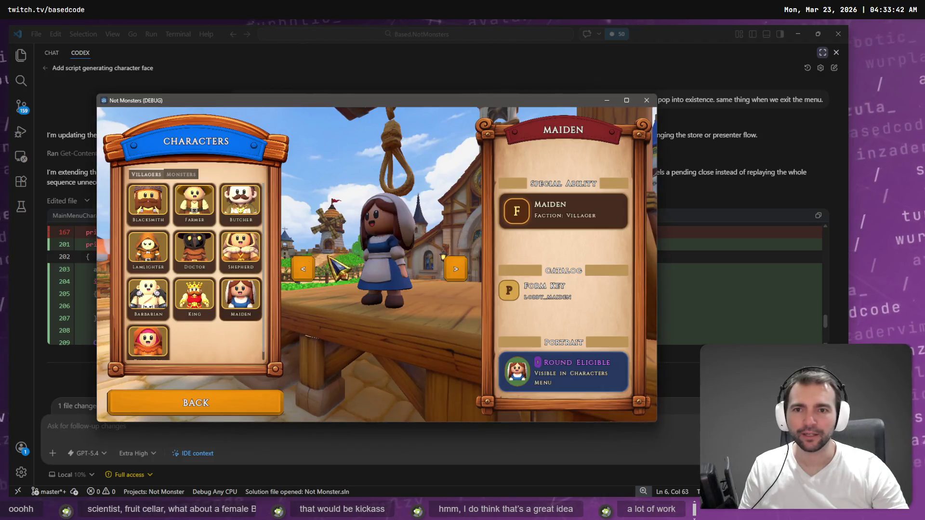
# Step: Close the game and rebuild with F5, dismissing the resulting 'requestVersion' build error
pyautogui.hotkey('alt', 'F4')
pyautogui.hotkey('alt', 'Tab')
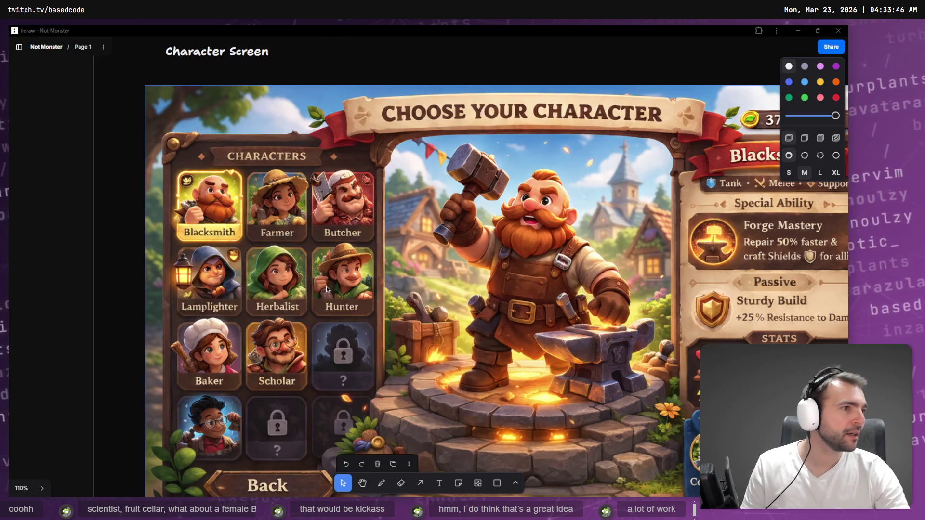
pyautogui.hotkey('alt', 'Tab')
pyautogui.press('F5')
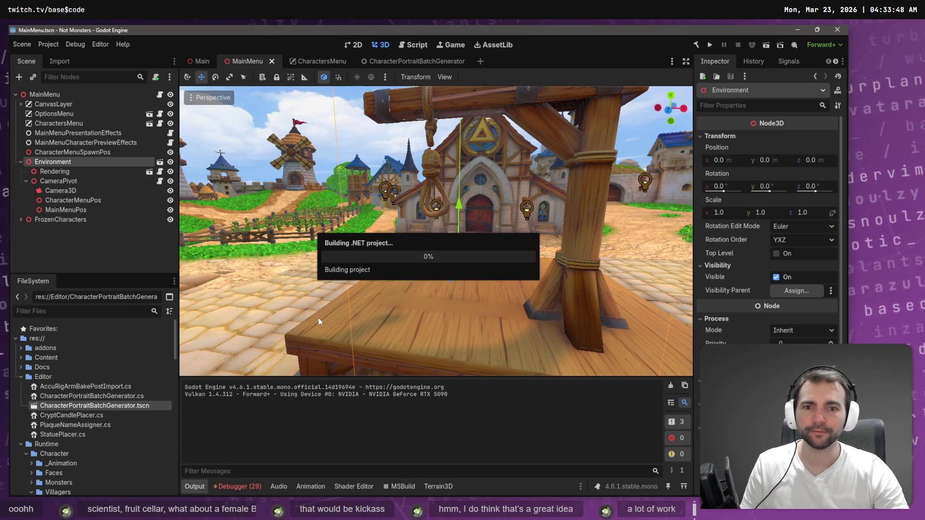
pyautogui.click(447, 274)
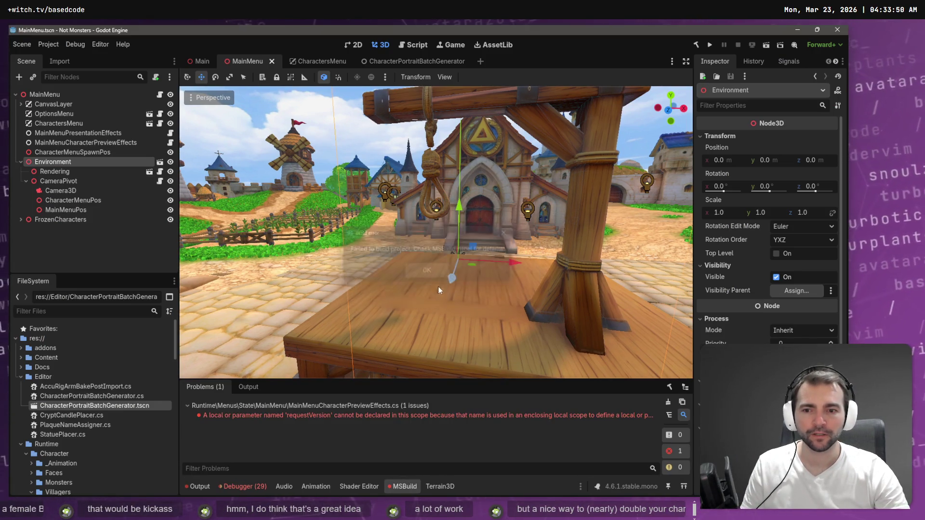
pyautogui.hotkey('alt', 'Tab')
pyautogui.hotkey('alt', 'Tab')
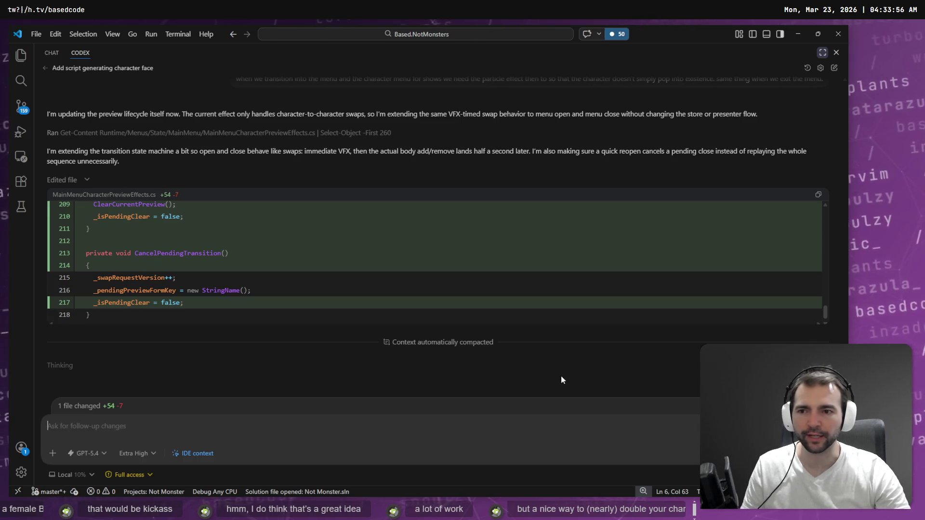
# Step: Check the build error in Godot's Problems panel, then go back to the Codex chat
pyautogui.hotkey('alt', 'Tab')
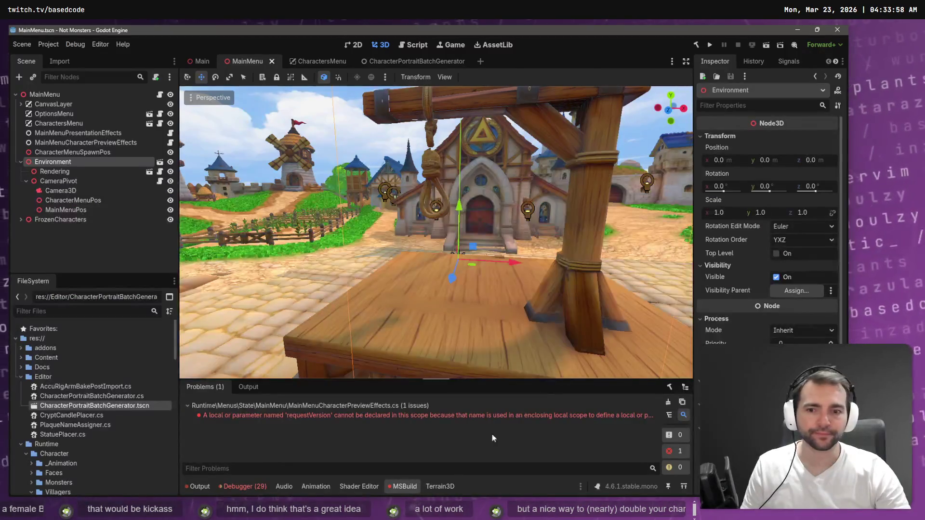
pyautogui.hotkey('alt', 'Tab')
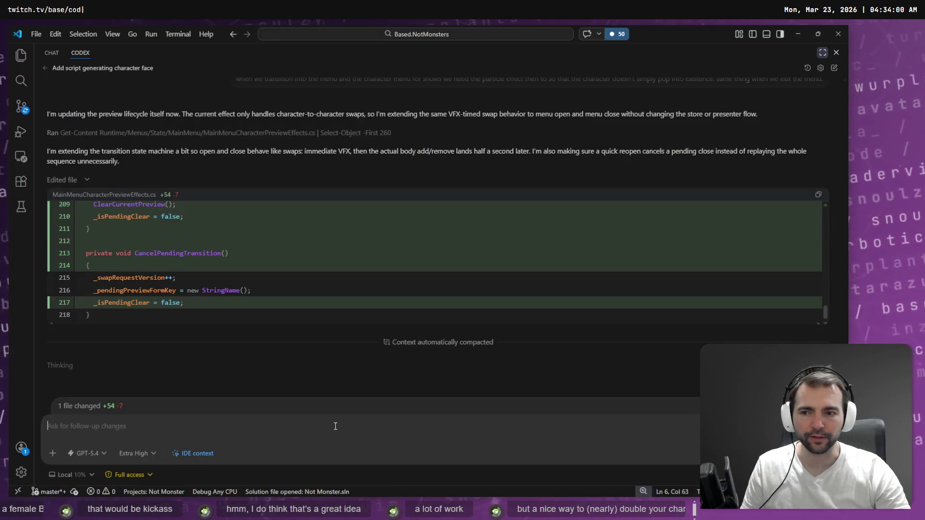
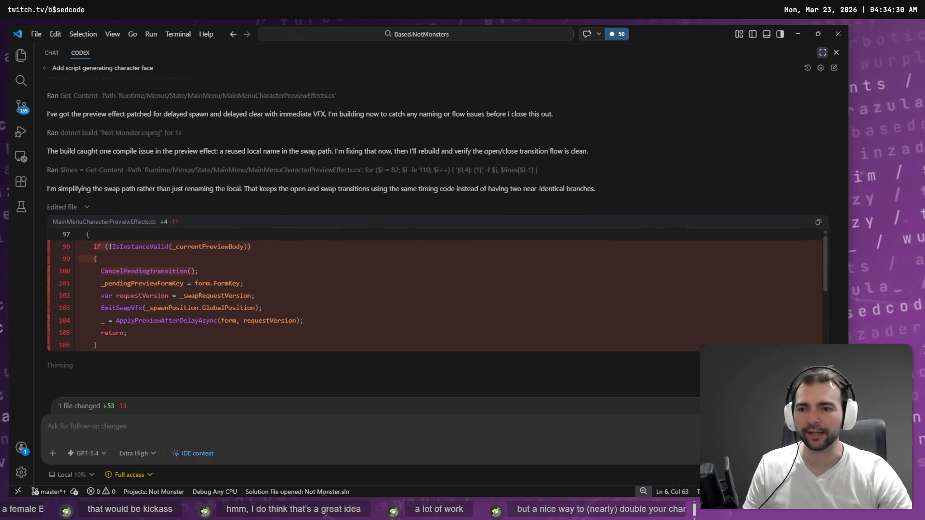
# Step: Leave the Codex diff for MainMenuCharacterPreviewEffects.cs and bring up Godot's MainMenu scene
pyautogui.hotkey('alt', 'Tab')
pyautogui.hotkey('alt', 'Tab')
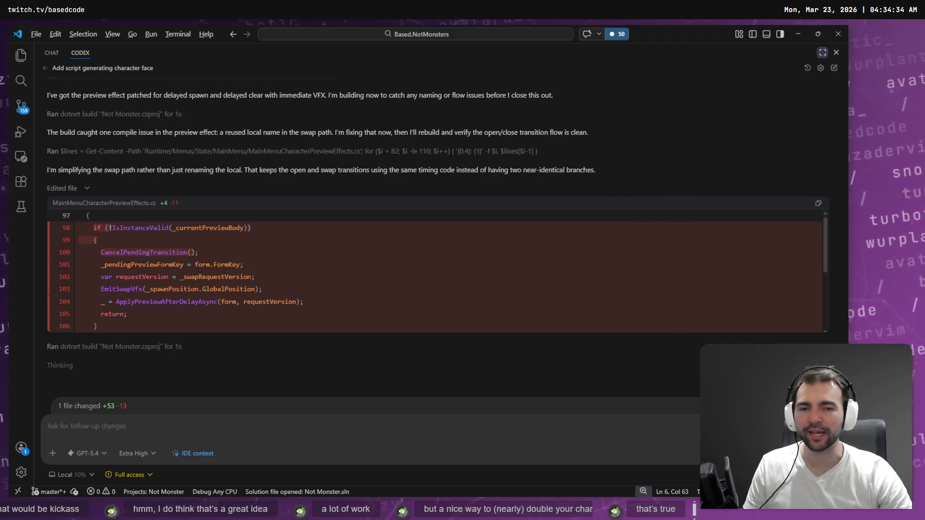
pyautogui.hotkey('alt', 'Tab')
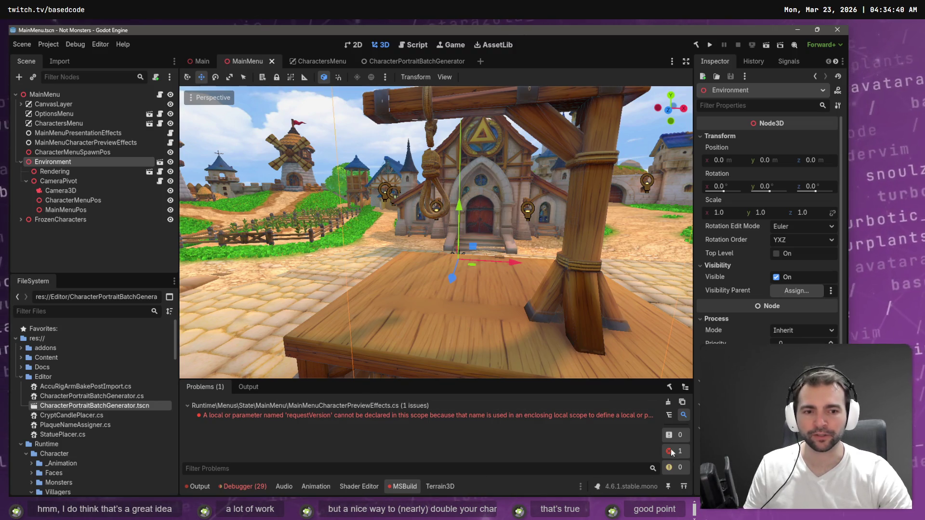
# Step: Clear the stale build error from Problems and start a fresh empty ChatGPT chat
pyautogui.click(668, 401)
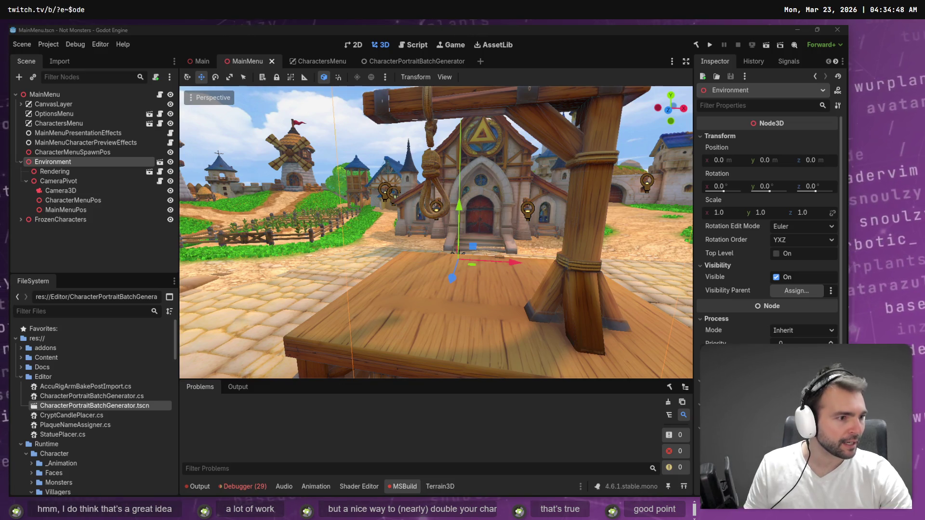
pyautogui.hotkey('alt', 'Tab')
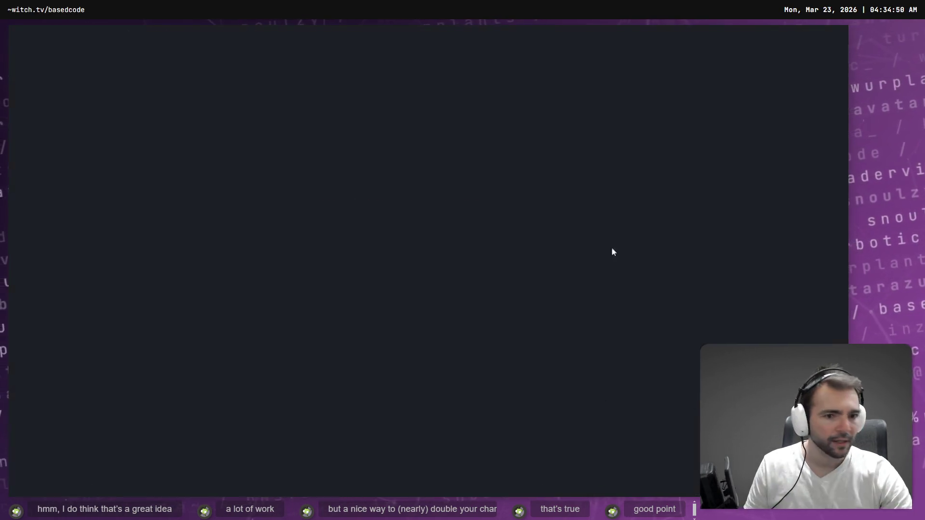
pyautogui.press('Escape')
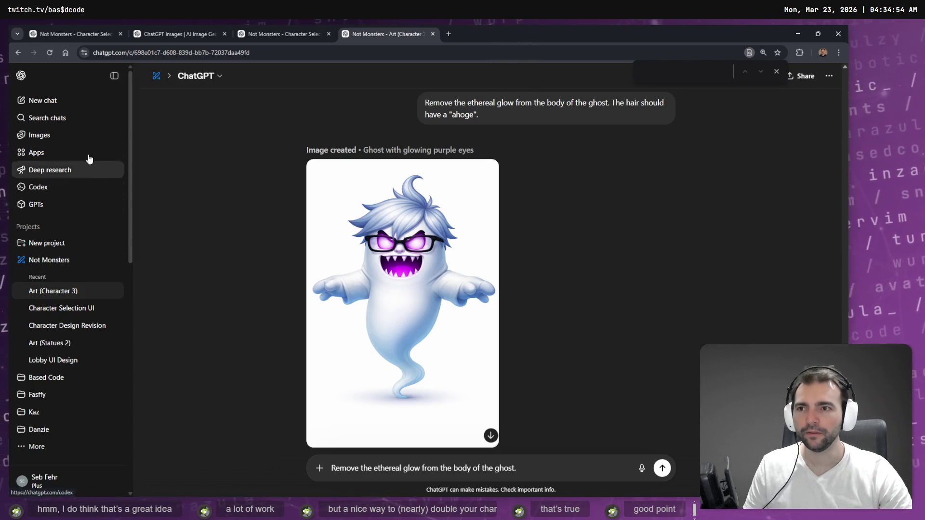
pyautogui.click(48, 100)
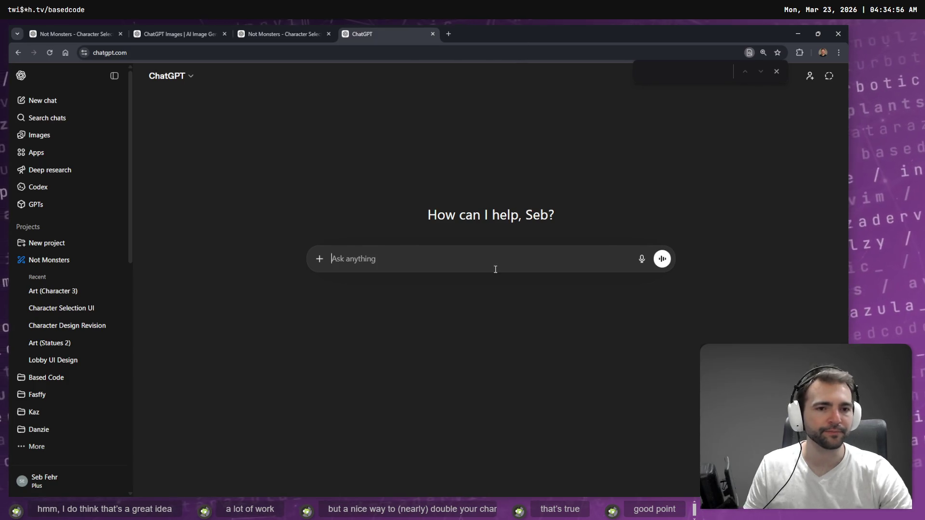
# Step: Collapse the Editor folder and scroll the FileSystem down to the Farmer villager files
pyautogui.hotkey('alt', 'Tab')
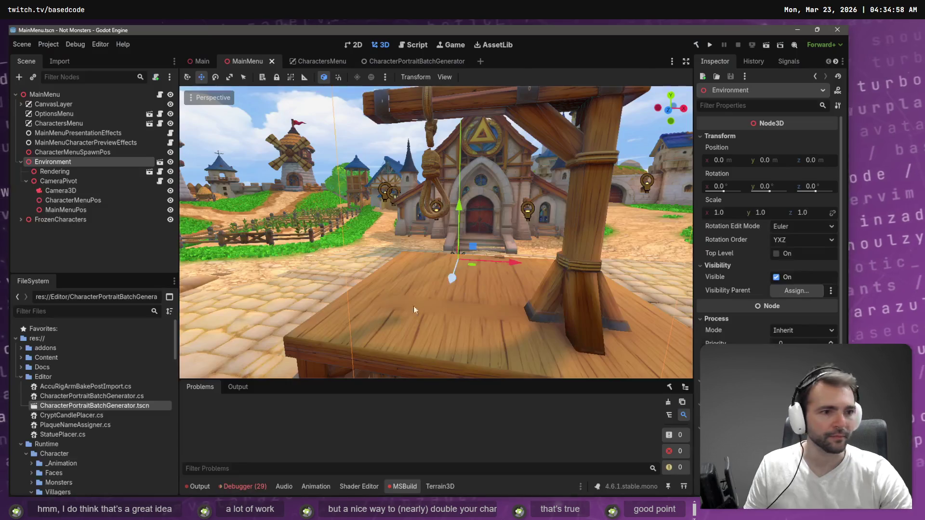
pyautogui.click(18, 377)
pyautogui.scroll(-5, 23, 384)
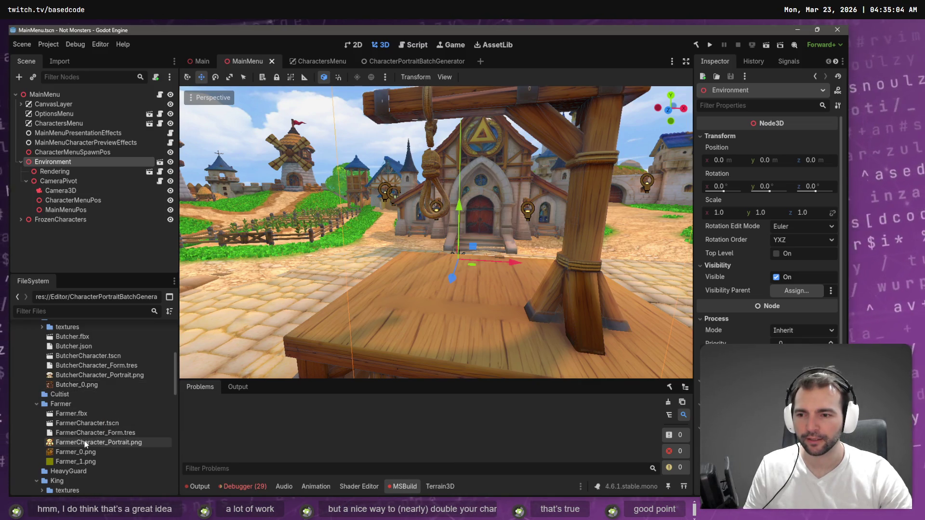
pyautogui.scroll(-1, 84, 429)
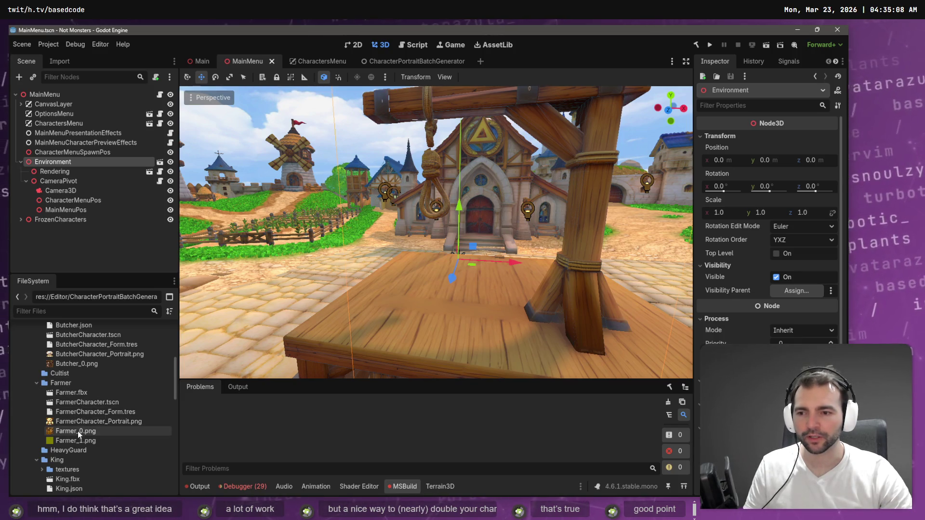
pyautogui.hotkey('alt', 'Tab')
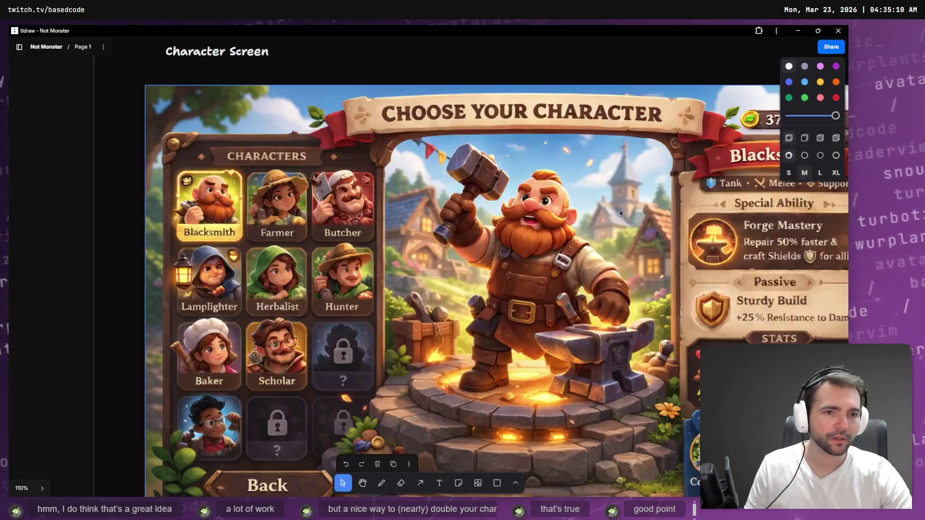
# Step: Pan to the Villagers checklist and copy the Blacksmith image using Copy as > PNG
pyautogui.scroll(-5, 620, 210)
pyautogui.scroll(3, 668, 241)
pyautogui.hscroll(5, 719, 186)
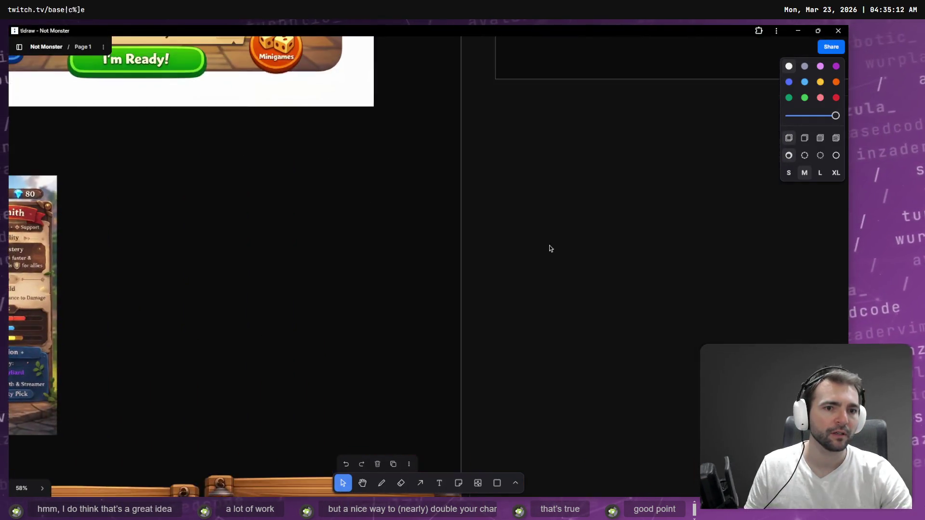
pyautogui.scroll(-5, 550, 248)
pyautogui.scroll(-10, 625, 237)
pyautogui.scroll(5, 212, 341)
pyautogui.hscroll(10, 485, 319)
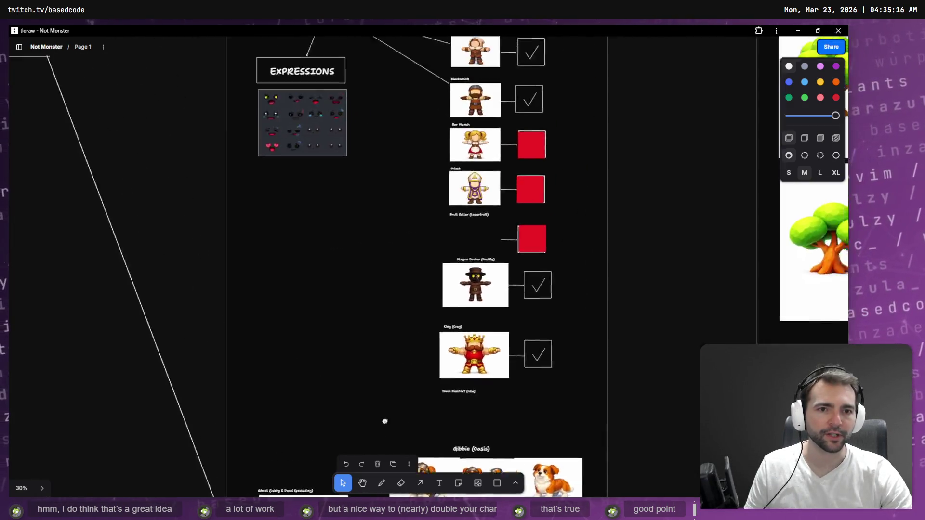
pyautogui.scroll(10, 385, 421)
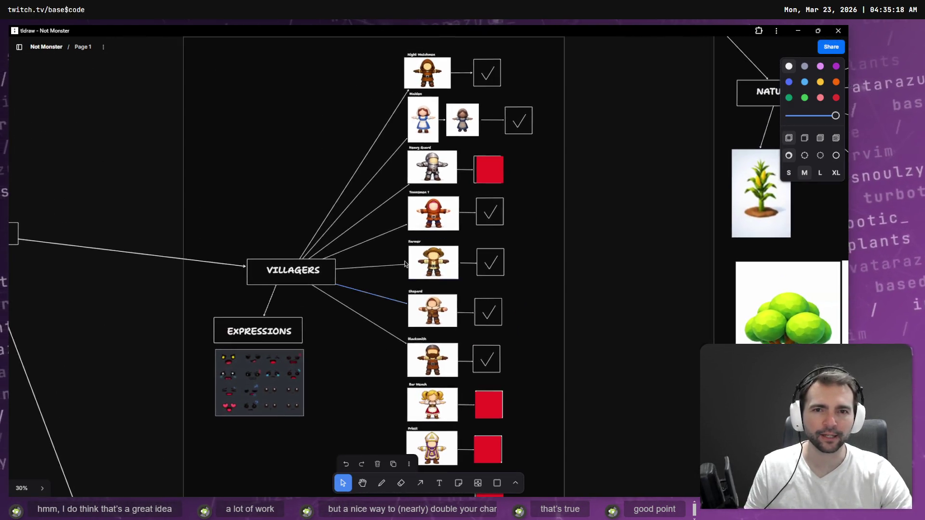
pyautogui.scroll(-5, 406, 282)
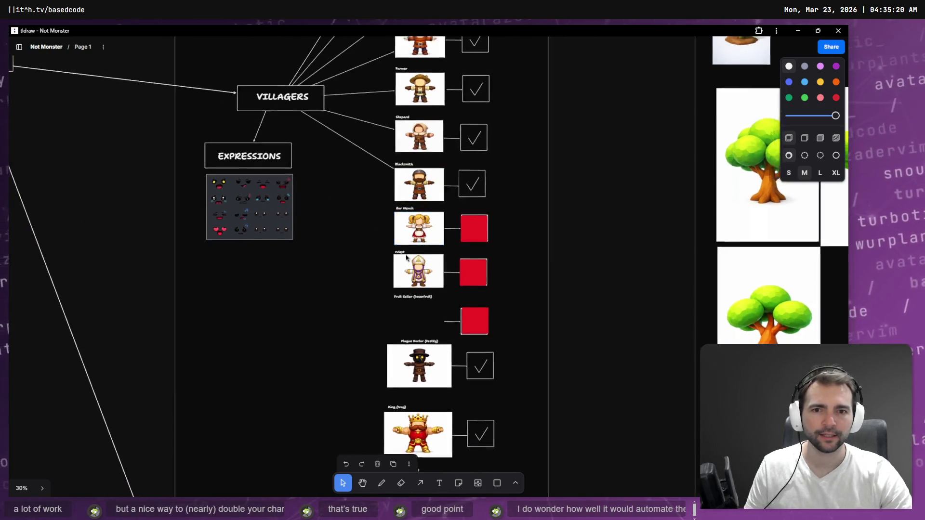
pyautogui.scroll(5, 426, 168)
pyautogui.scroll(3, 426, 168)
pyautogui.click(435, 291)
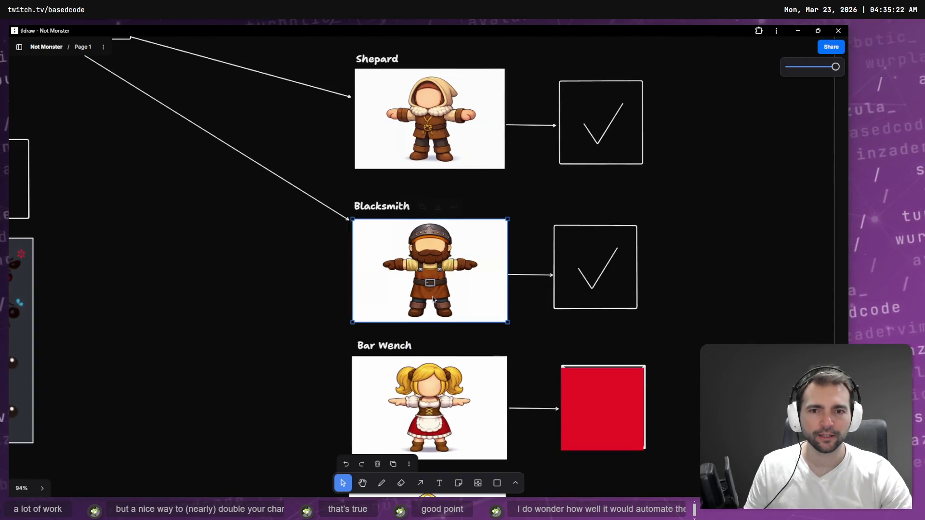
pyautogui.rightClick(453, 300)
pyautogui.moveTo(481, 440)
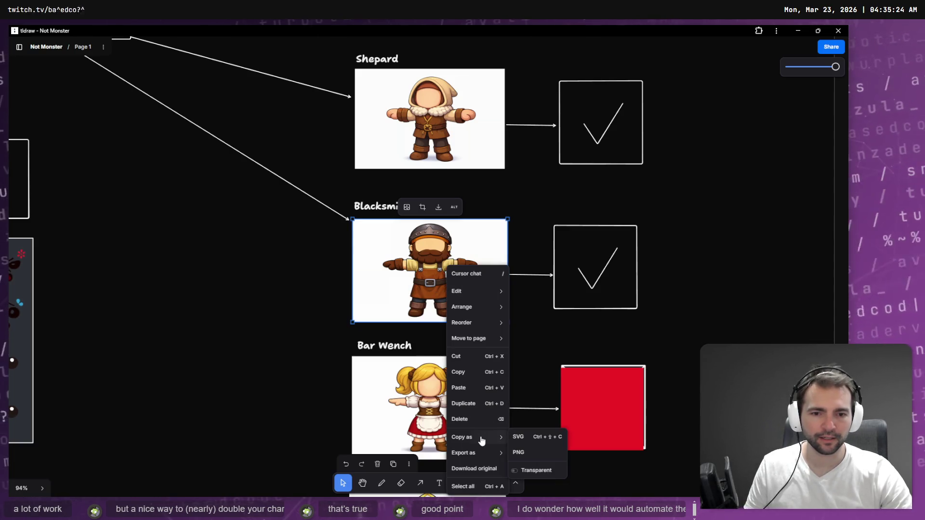
pyautogui.click(526, 460)
pyautogui.hotkey('alt', 'Tab')
pyautogui.hotkey('alt', 'Tab')
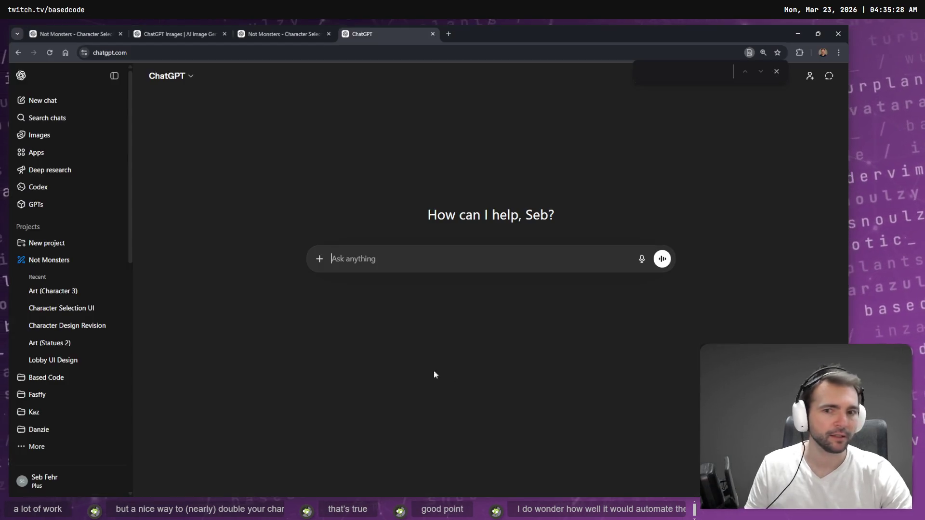
# Step: In the Not Monsters project, send the Blacksmith image with a dictated request to make it female
pyautogui.hotkey('ctrl', 'v')
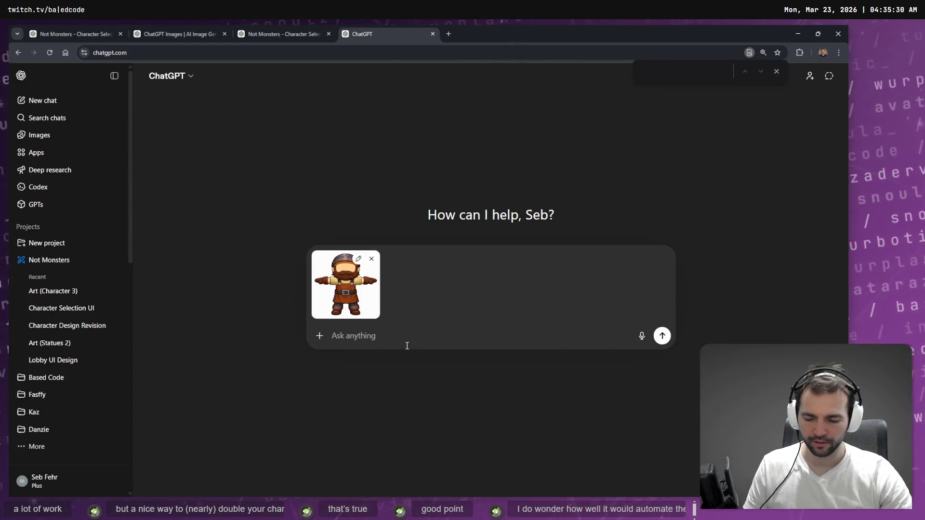
pyautogui.press('super+h')
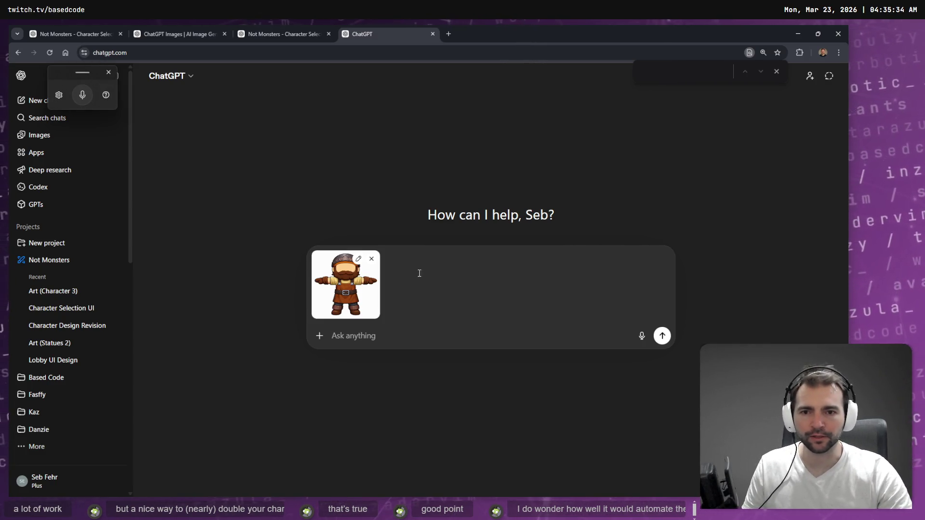
pyautogui.click(372, 259)
pyautogui.click(53, 260)
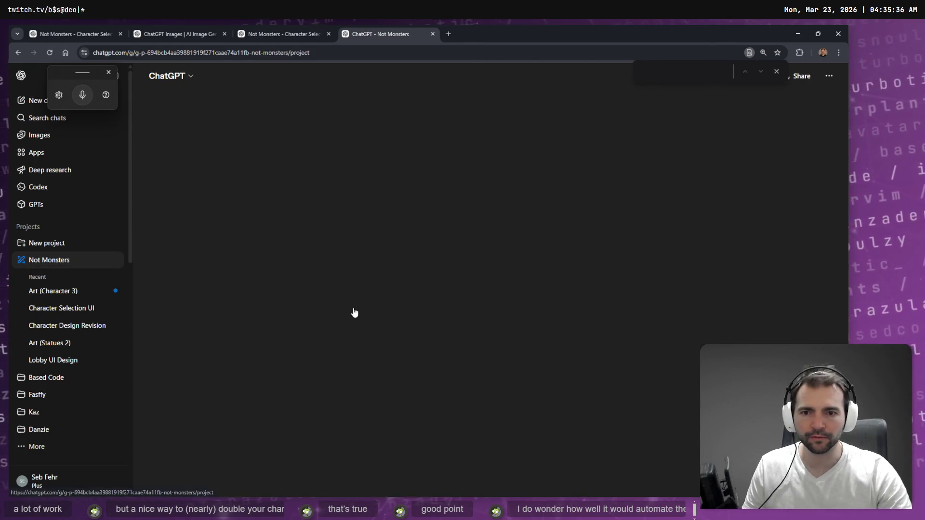
pyautogui.hotkey('ctrl', 'v')
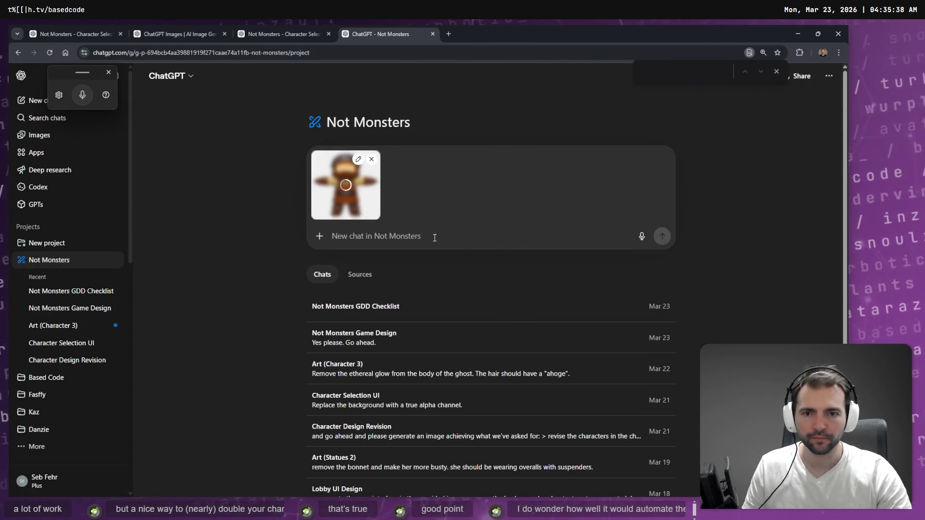
pyautogui.press('super+h')
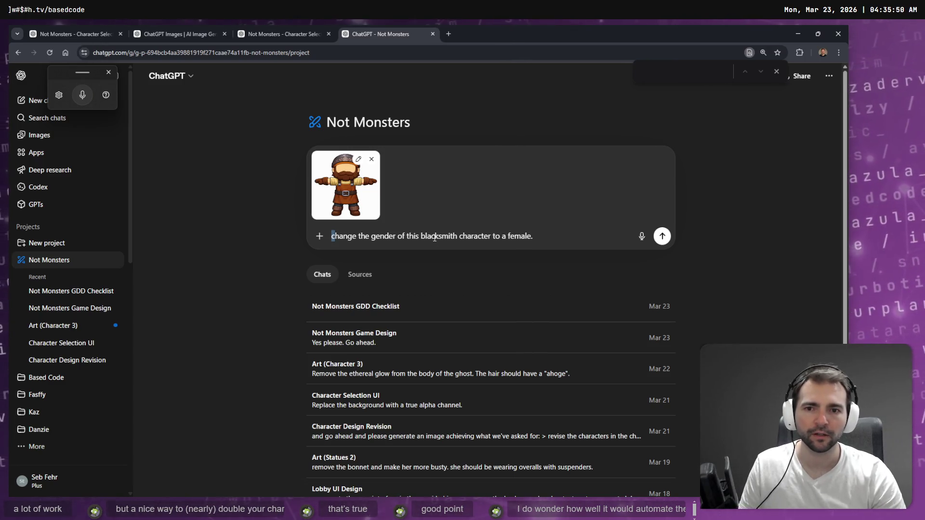
pyautogui.press('Return')
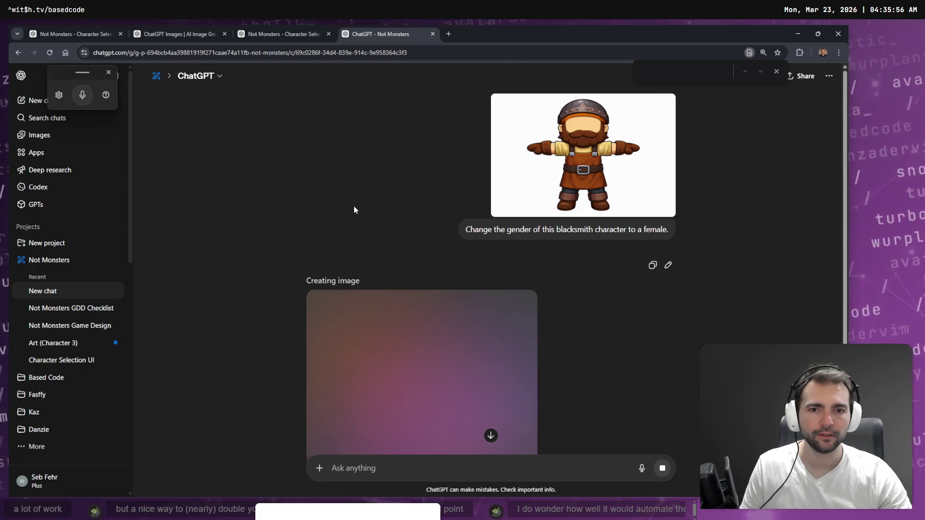
# Step: Stop the voice dictation and close the browser's find bar
pyautogui.scroll(-2, 586, 284)
pyautogui.scroll(-1, 585, 284)
pyautogui.hotkey('alt', 'Tab')
pyautogui.hotkey('alt', 'Tab')
pyautogui.click(776, 72)
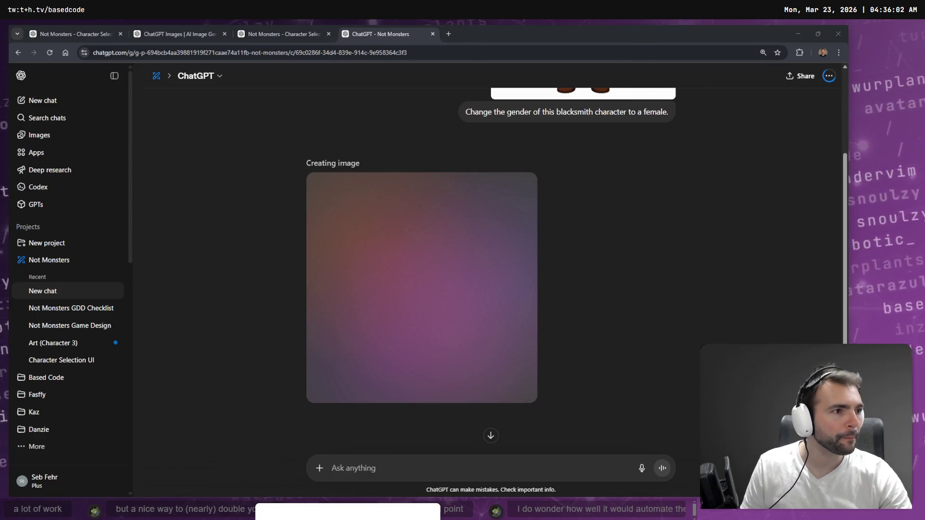
pyautogui.hotkey('alt', 'Tab')
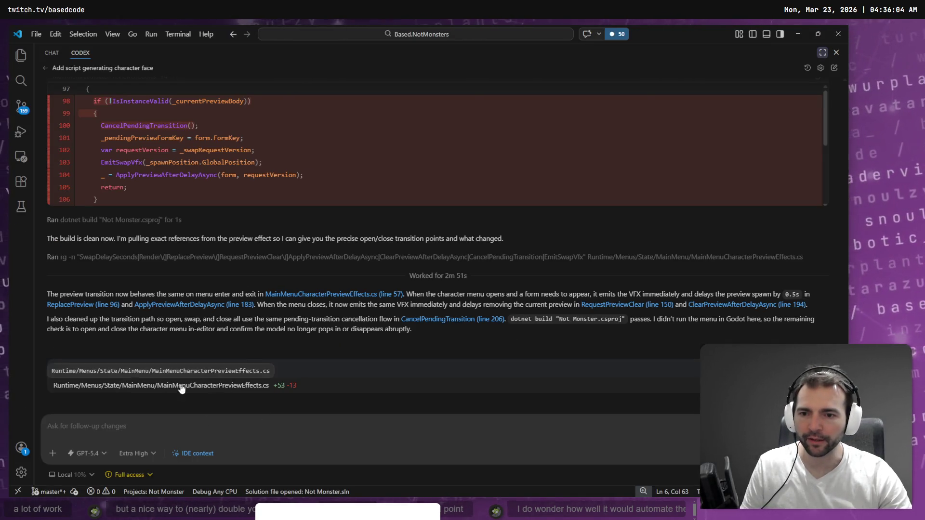
# Step: Switch to the Godot editor and run Not Monsters with F5
pyautogui.hotkey('alt', 'Tab')
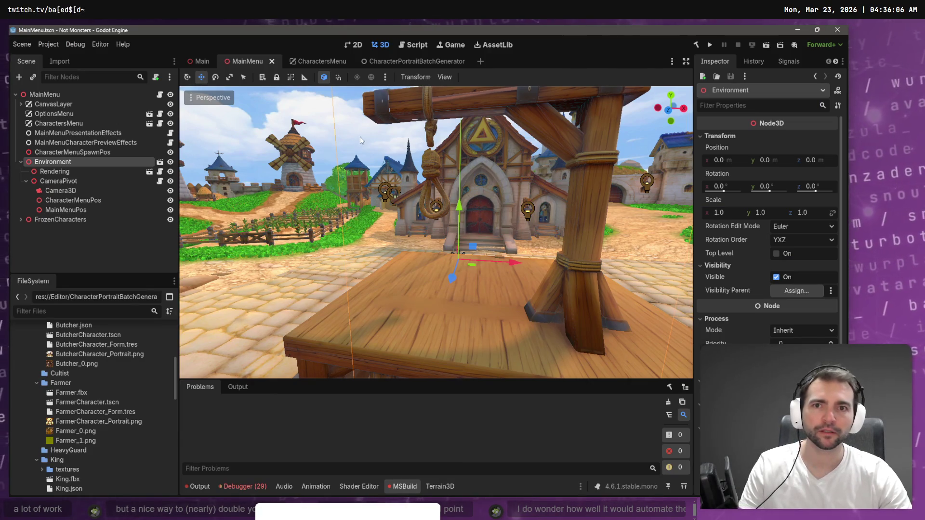
pyautogui.press('F5')
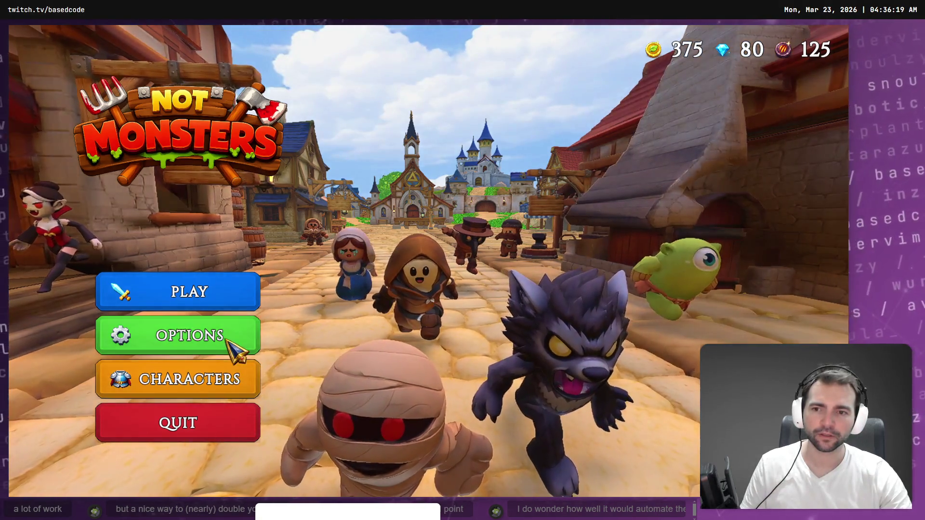
# Step: Set the game's display mode to windowed in Options > Video
pyautogui.click(231, 345)
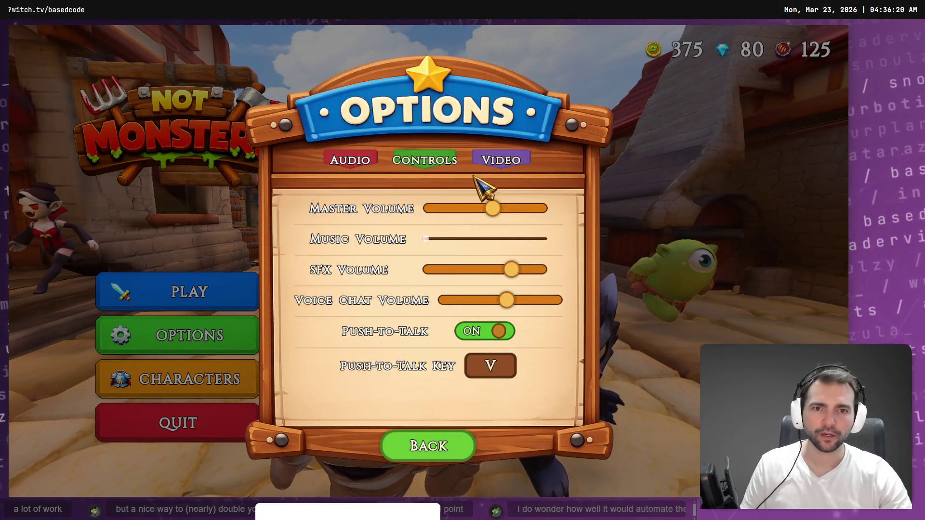
pyautogui.click(440, 164)
pyautogui.click(516, 163)
pyautogui.click(492, 266)
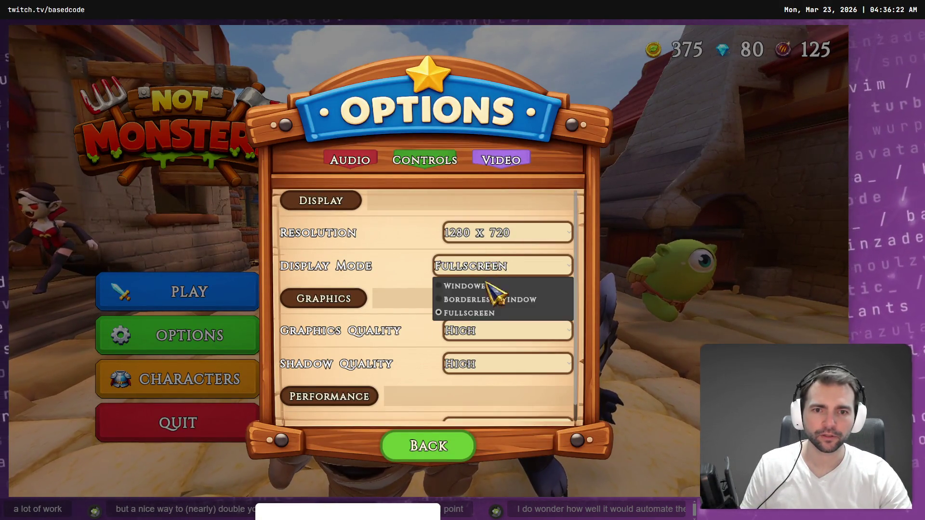
pyautogui.click(486, 285)
pyautogui.click(428, 384)
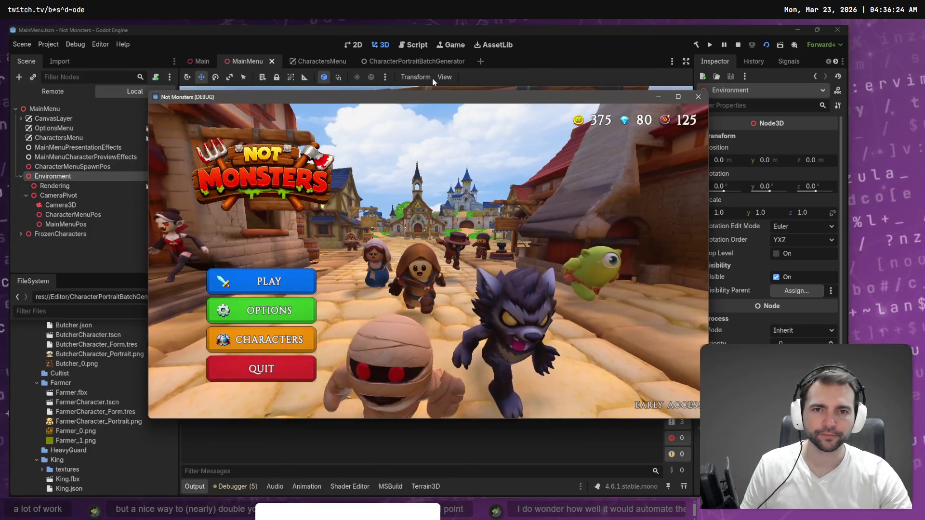
# Step: Shift the game window left and reopen the Characters screen showing the Blacksmith
pyautogui.moveTo(434, 102); pyautogui.dragTo(359, 102)
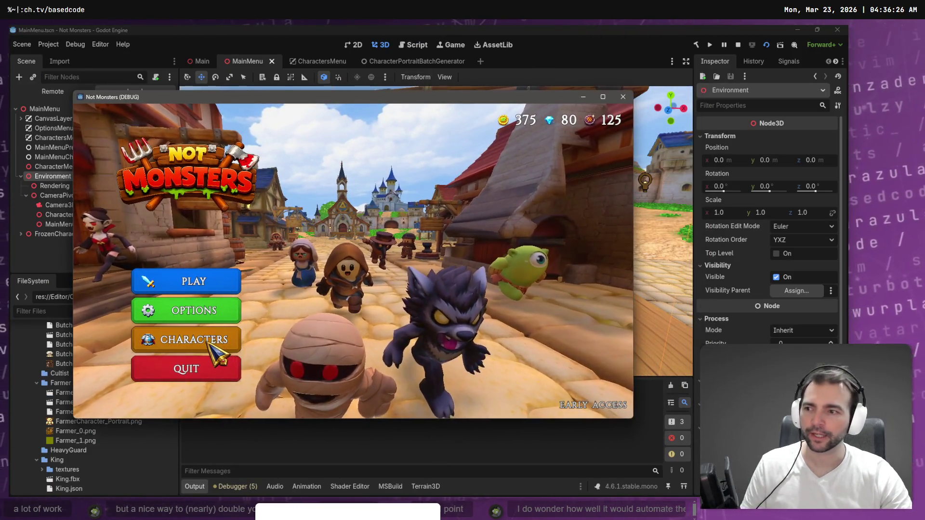
pyautogui.click(207, 343)
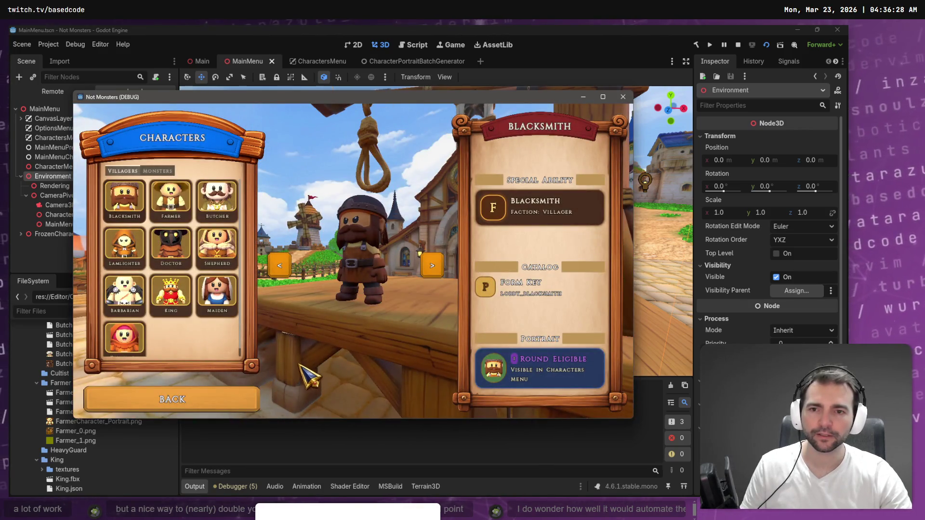
pyautogui.click(226, 395)
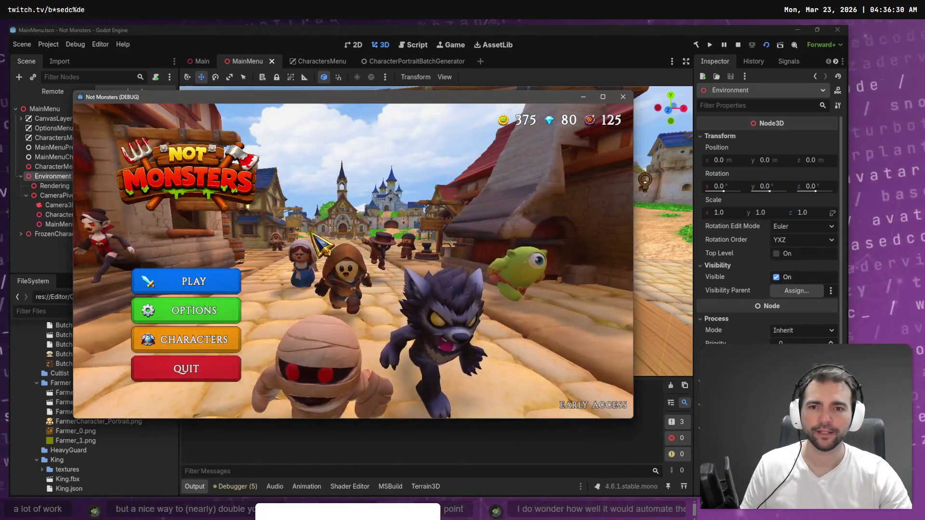
pyautogui.click(176, 347)
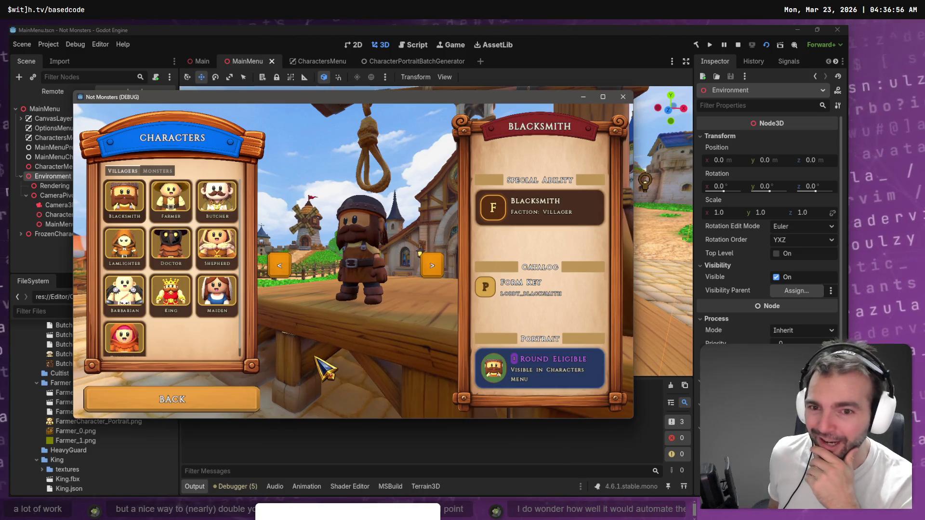
# Step: Toggle between main menu and Characters screen, previewing the Shepherd and the Monsters tab
pyautogui.click(223, 407)
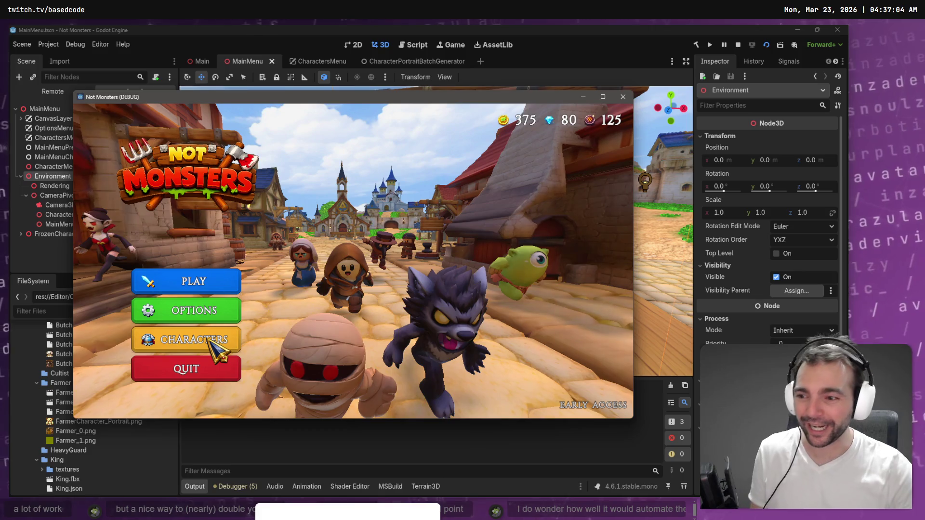
pyautogui.click(209, 340)
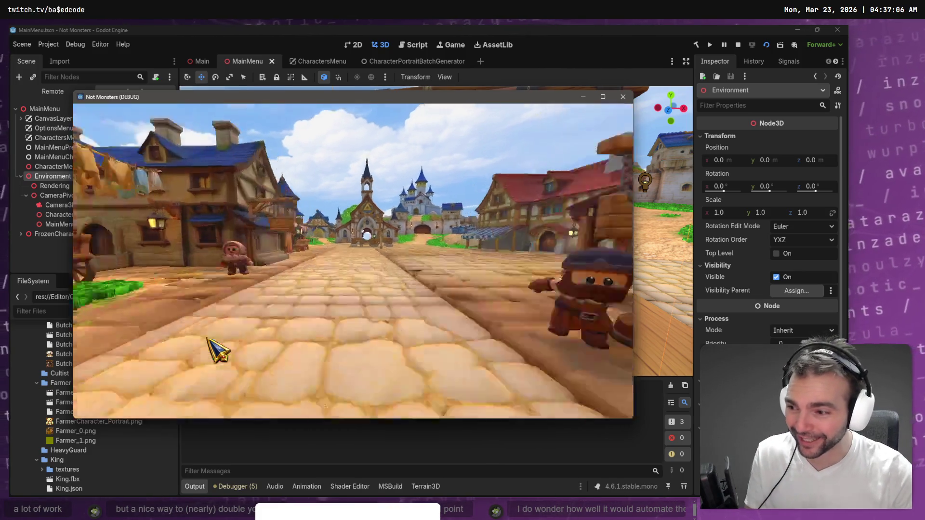
pyautogui.click(201, 399)
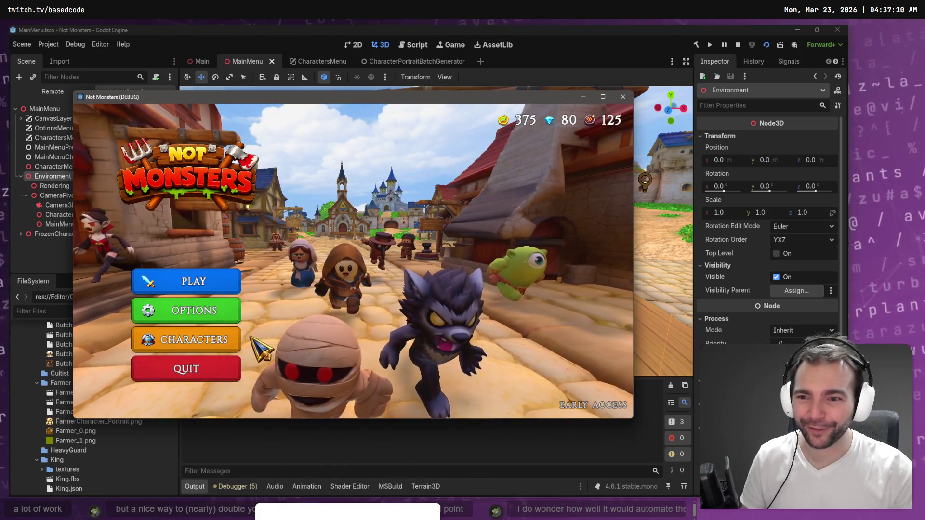
pyautogui.click(210, 342)
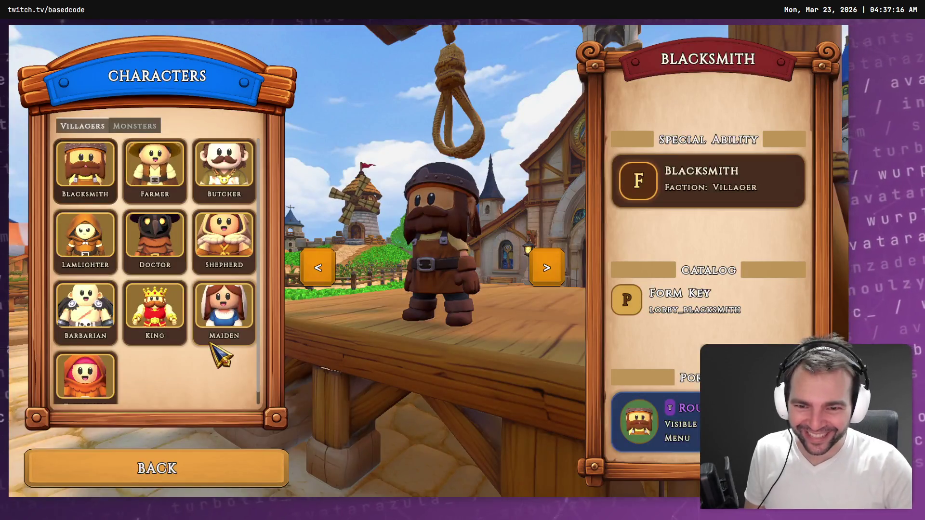
pyautogui.click(231, 480)
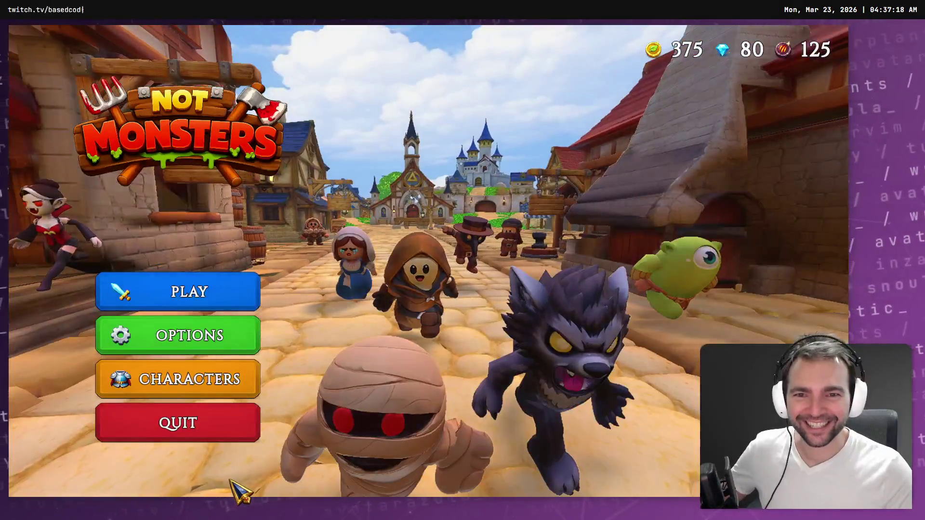
pyautogui.click(246, 386)
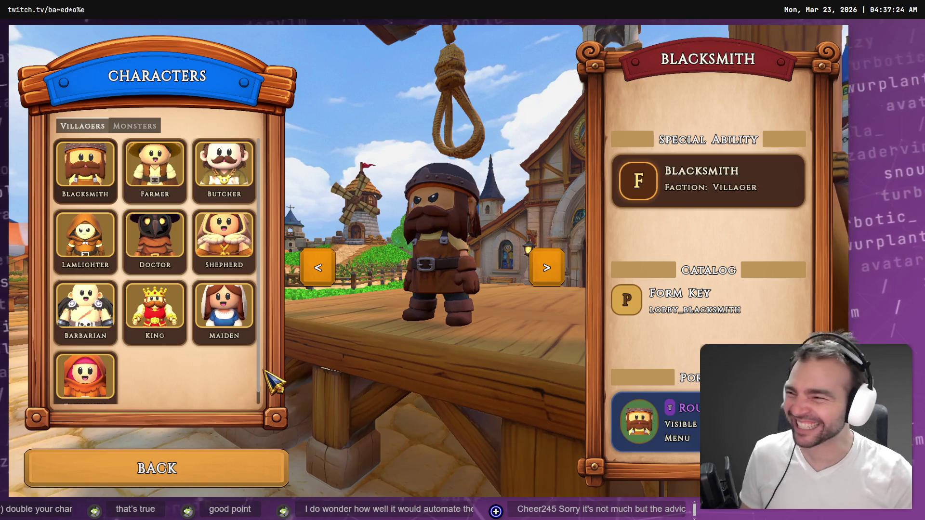
pyautogui.click(251, 221)
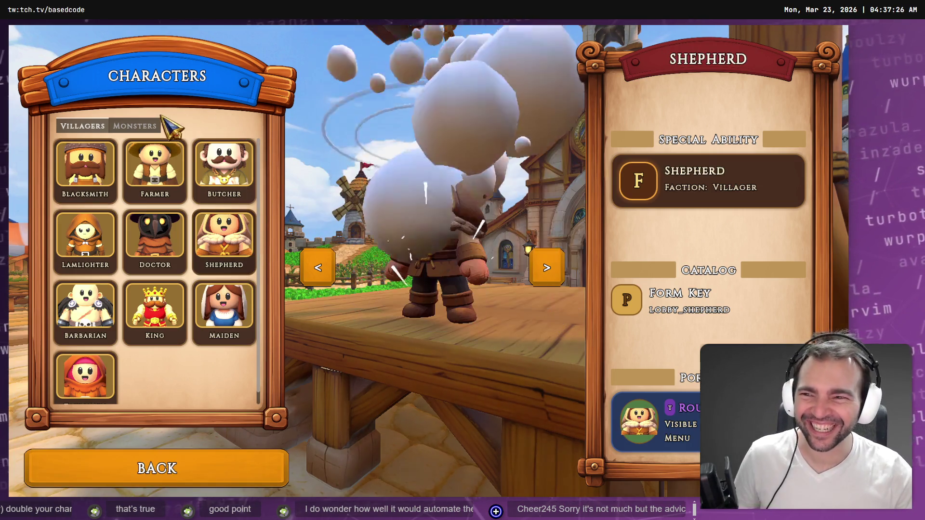
pyautogui.click(155, 124)
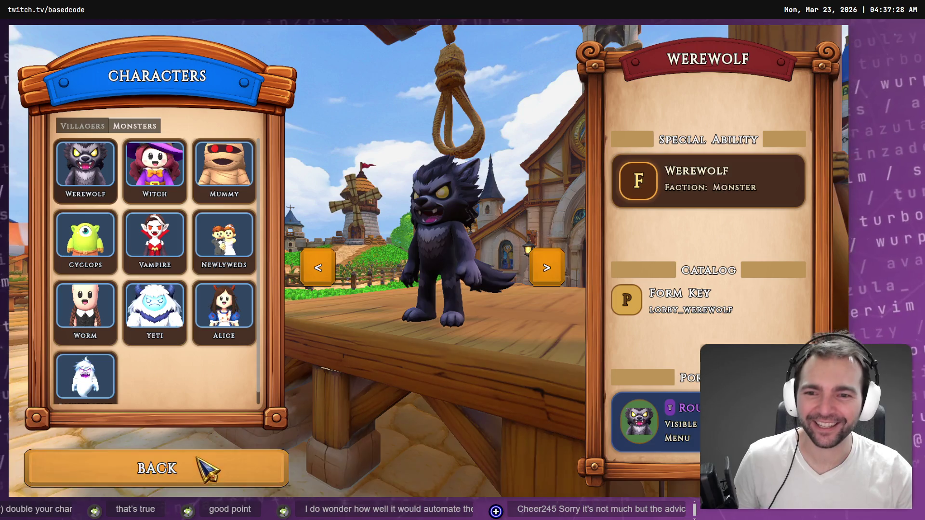
pyautogui.click(205, 465)
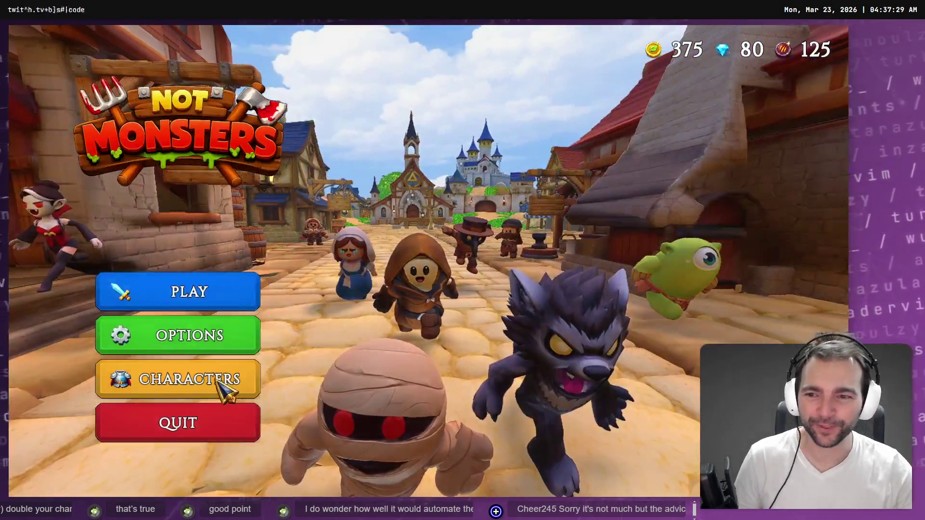
# Step: Set the game resolution to 1920 x 1080 in Options
pyautogui.click(207, 337)
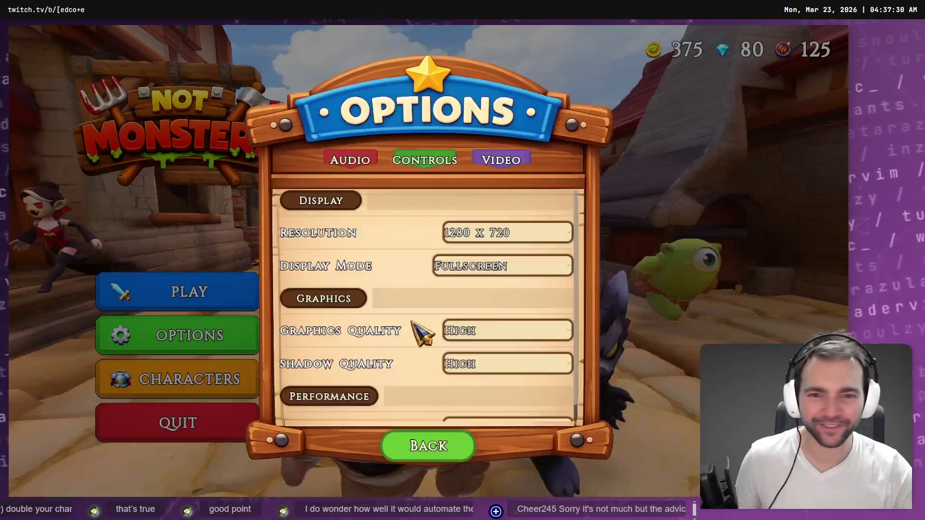
pyautogui.click(523, 237)
pyautogui.click(504, 294)
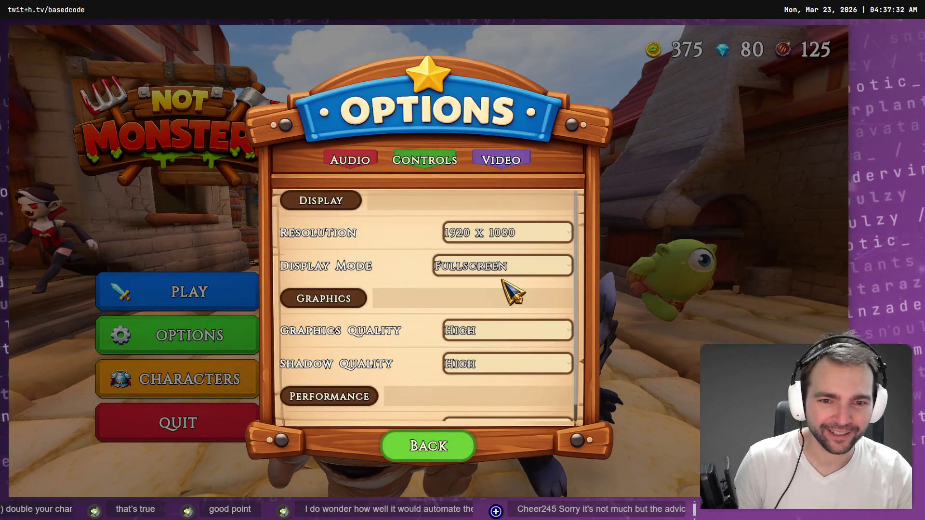
pyautogui.click(428, 445)
# Step: Preview the Witch, Mummy, Yeti and Werewolf on the Characters screen
pyautogui.click(185, 375)
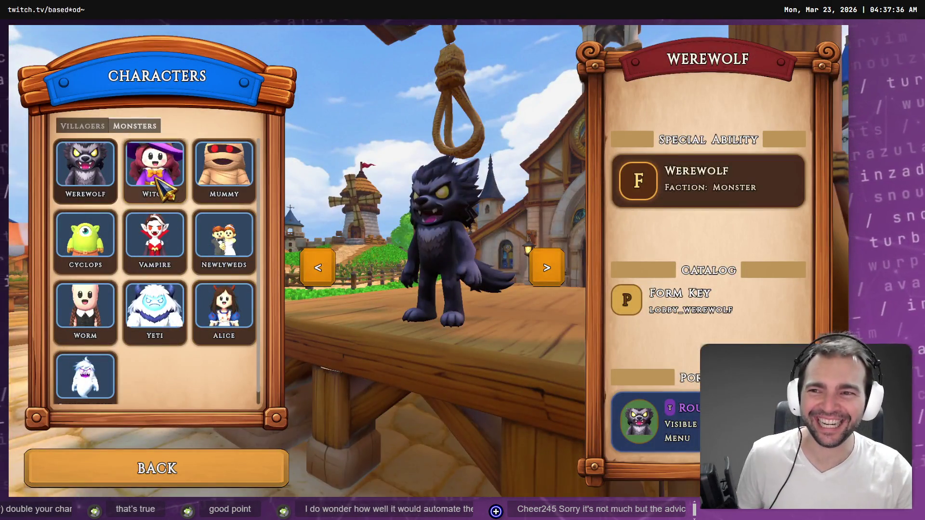
pyautogui.click(159, 182)
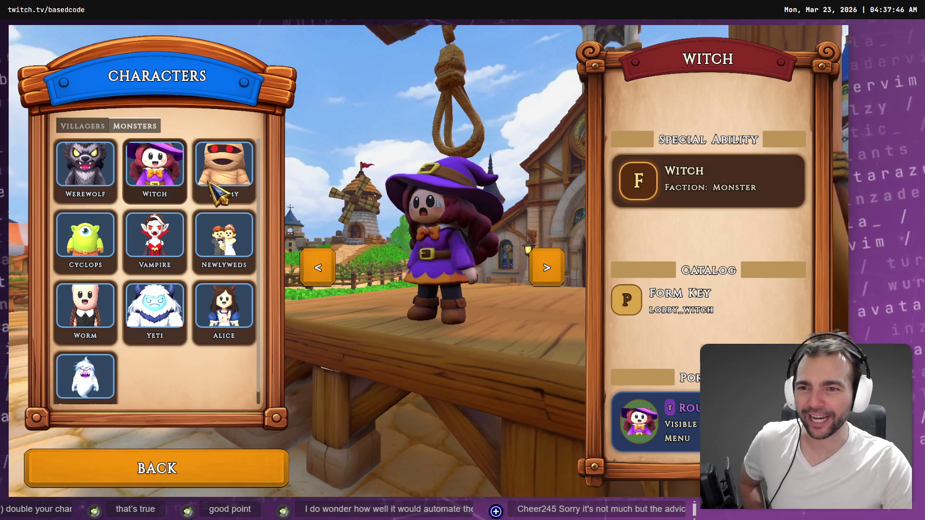
pyautogui.click(223, 171)
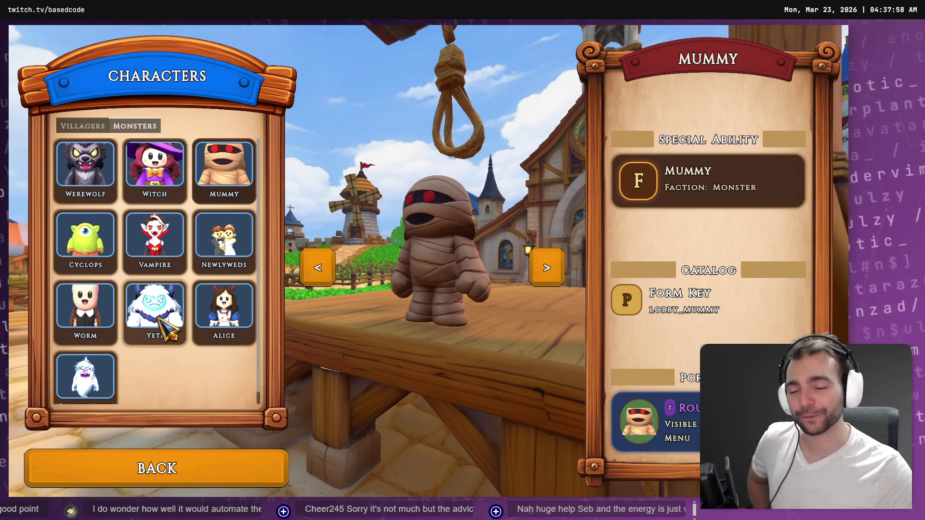
pyautogui.click(159, 320)
pyautogui.click(198, 477)
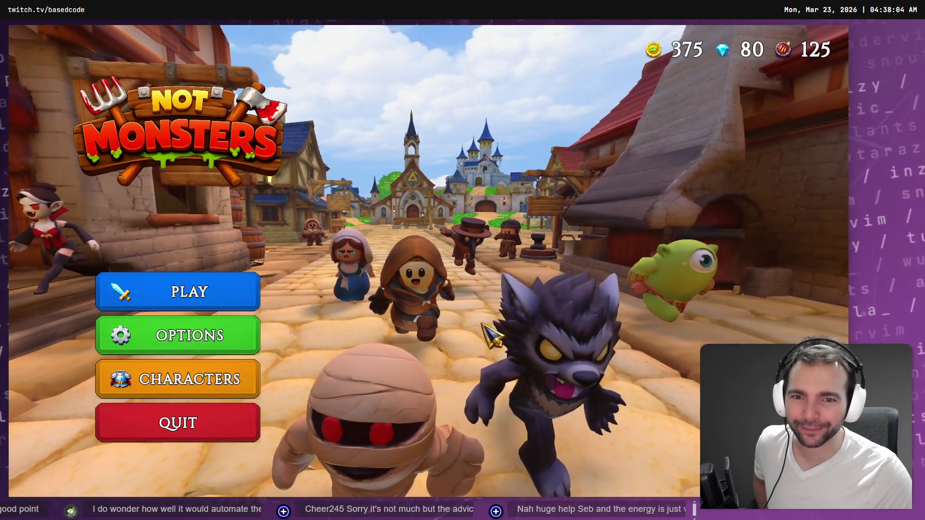
pyautogui.click(187, 375)
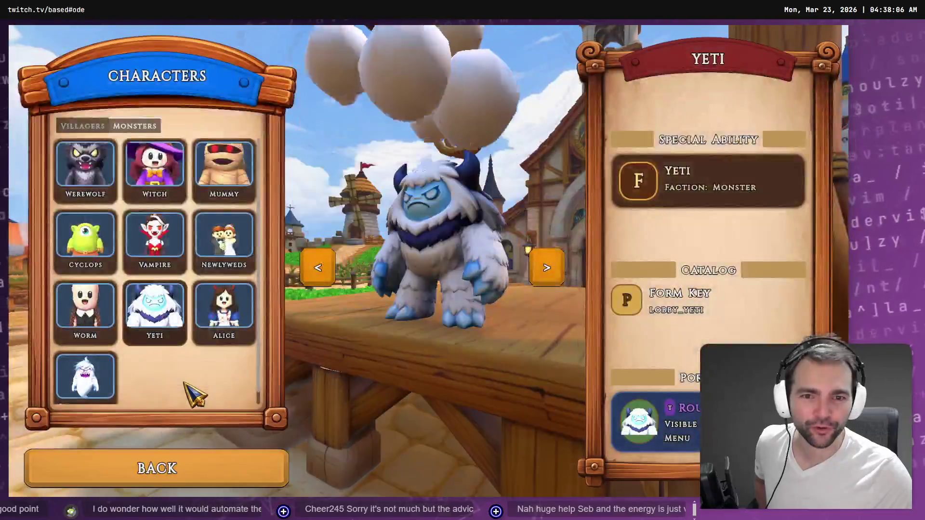
pyautogui.click(102, 176)
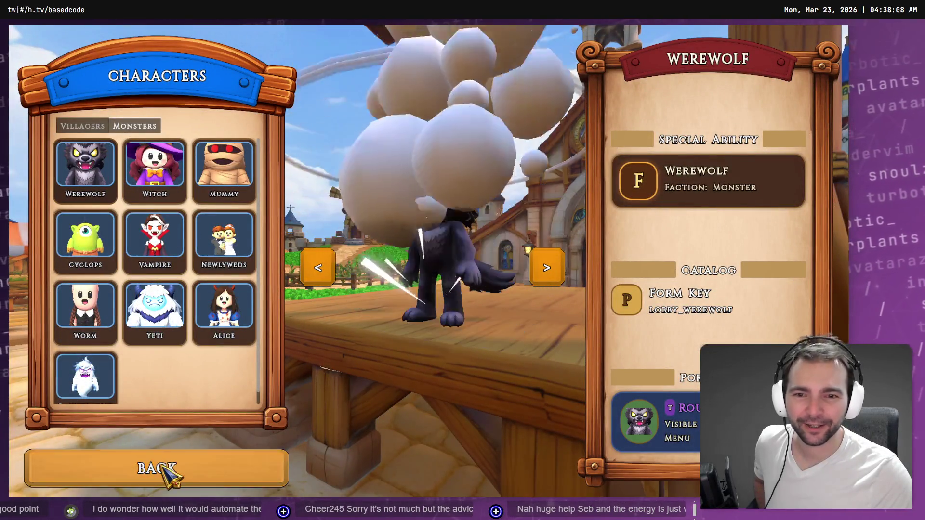
pyautogui.click(171, 471)
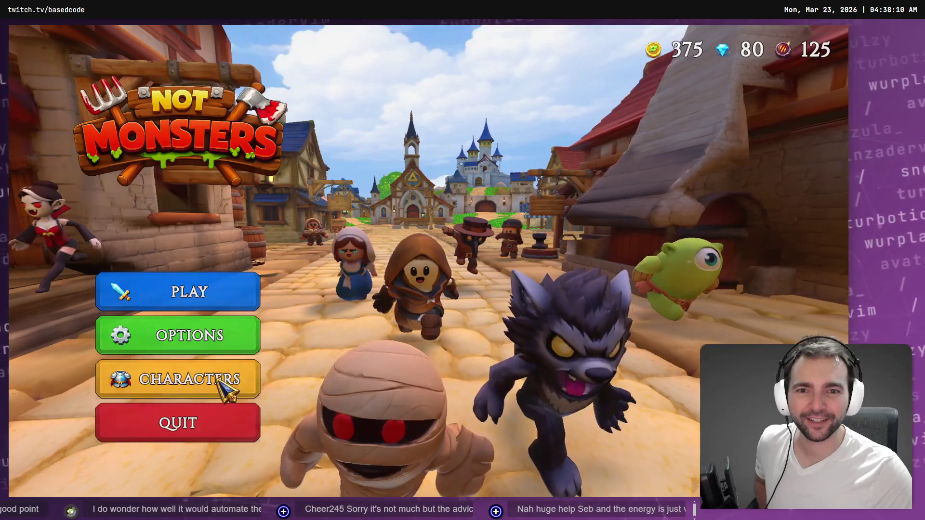
# Step: Preview the Witch again, switch to Villagers, then preview the Butcher and return to the menu
pyautogui.click(243, 392)
pyautogui.click(154, 166)
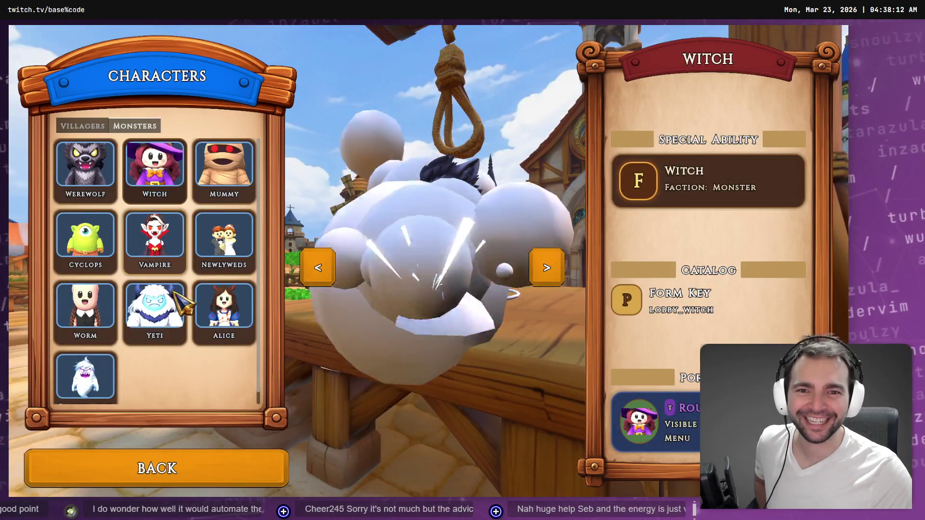
pyautogui.click(171, 471)
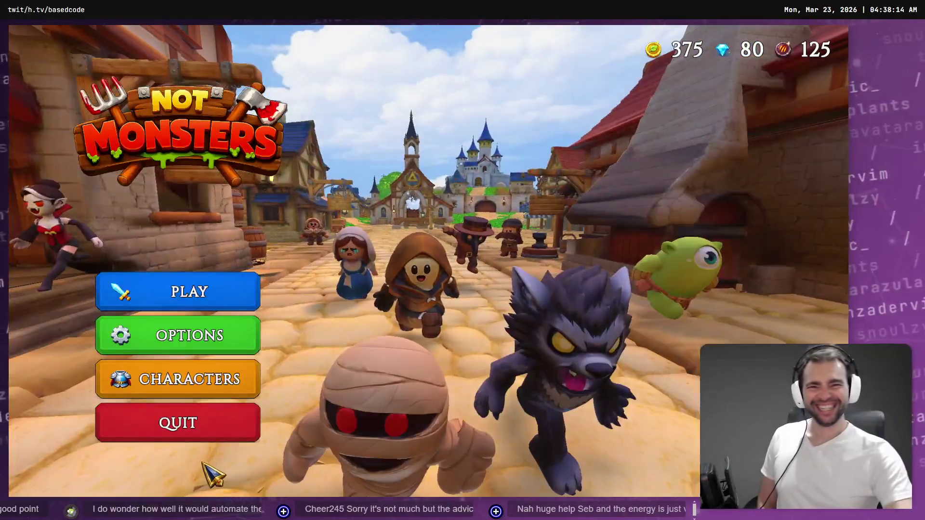
pyautogui.click(196, 371)
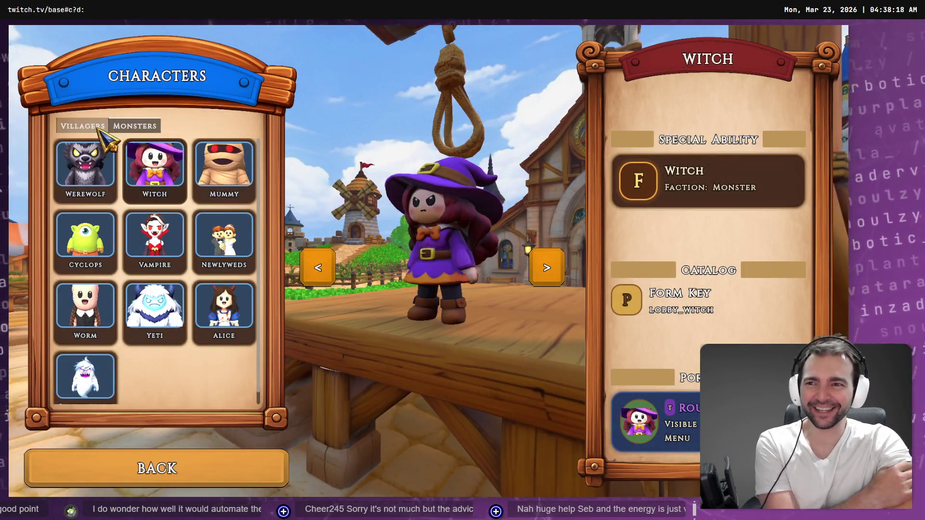
pyautogui.click(100, 129)
pyautogui.click(229, 475)
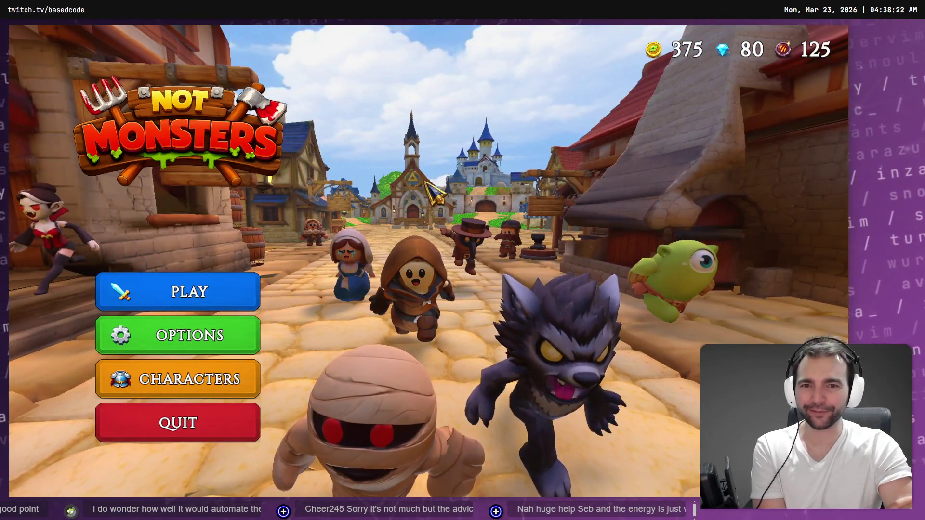
pyautogui.click(224, 387)
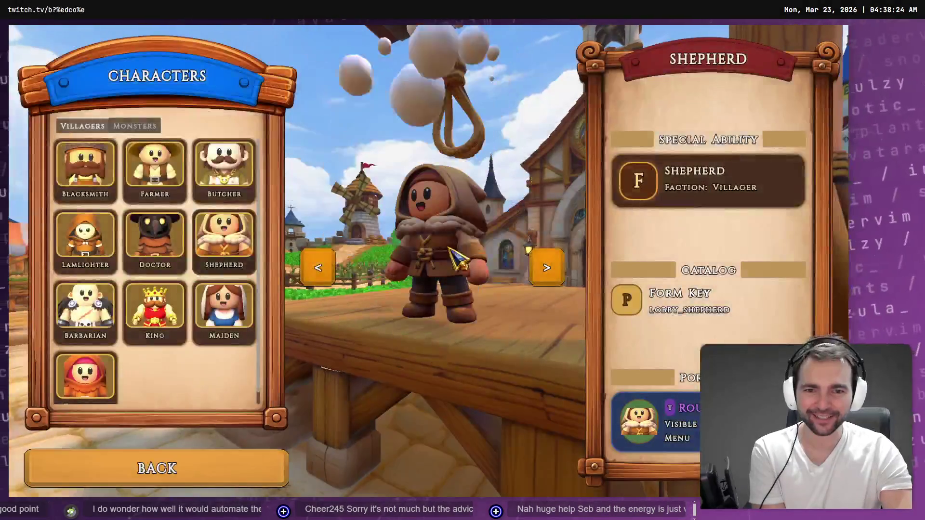
pyautogui.click(115, 469)
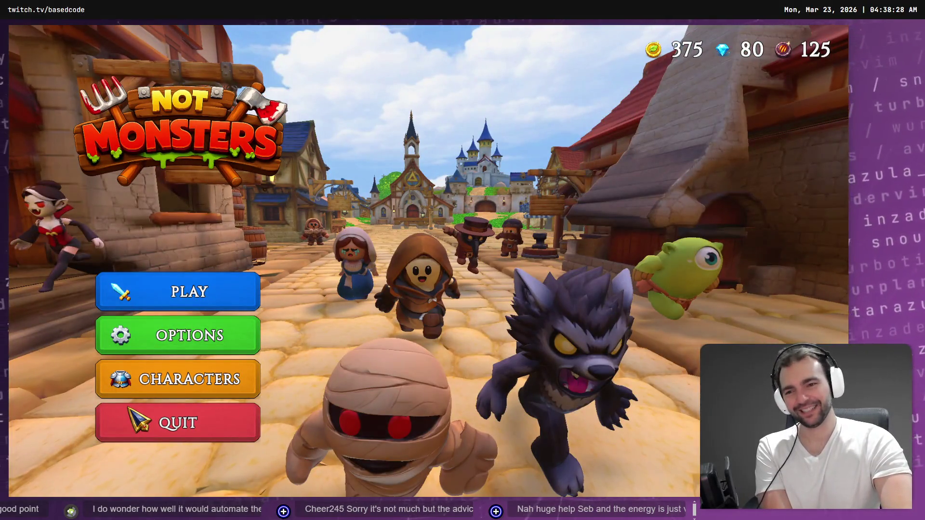
pyautogui.click(203, 381)
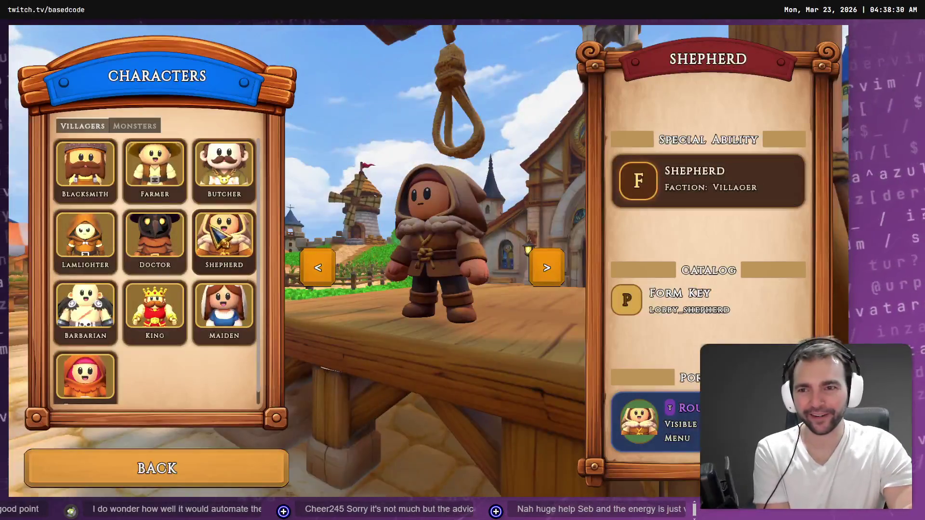
pyautogui.click(253, 182)
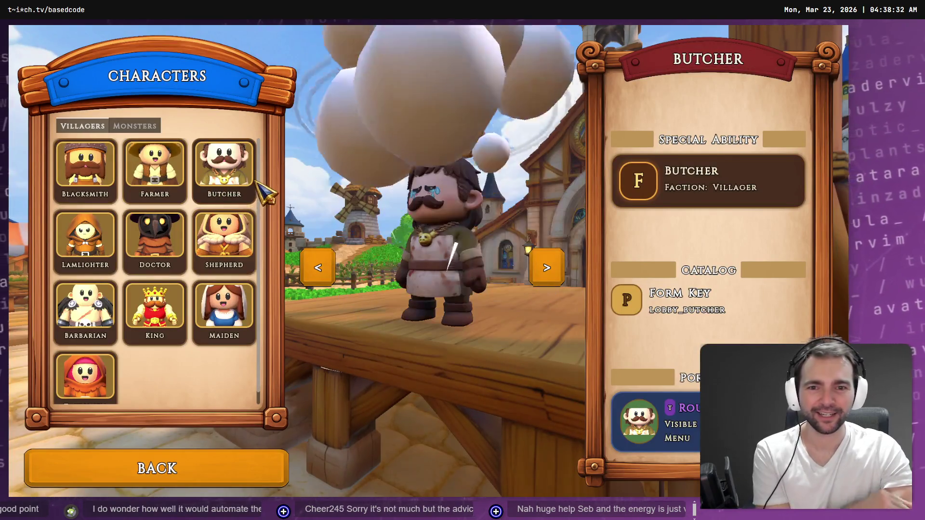
pyautogui.click(151, 471)
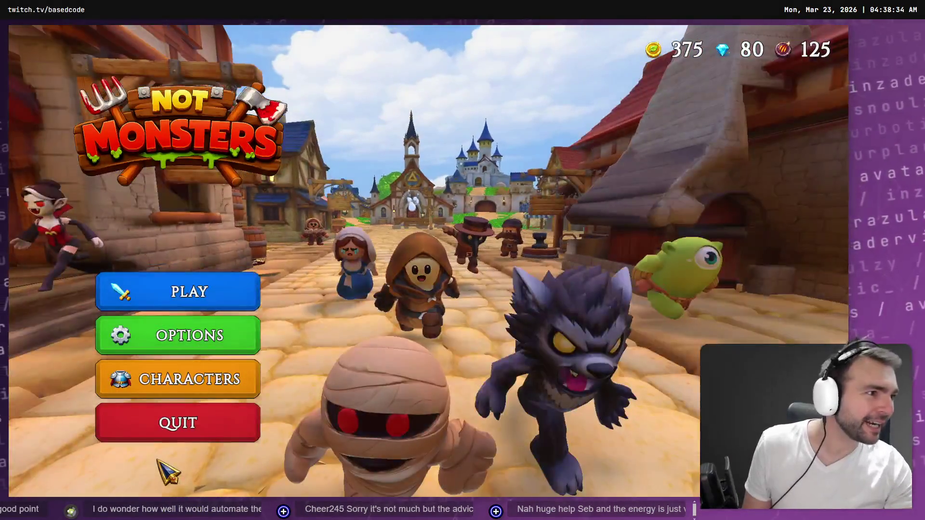
pyautogui.hotkey('alt', 'Tab')
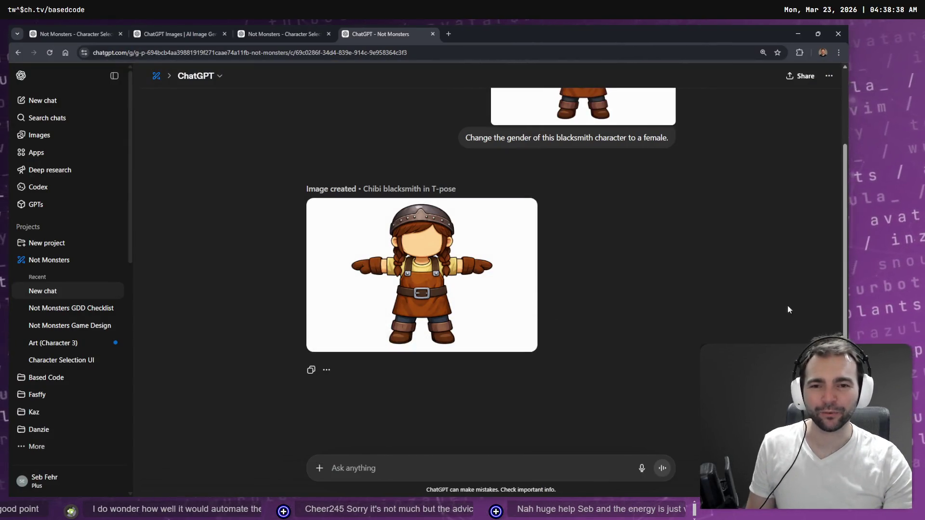
# Step: Open the generated female chibi blacksmith T-pose image full view and copy it
pyautogui.scroll(2, 742, 296)
pyautogui.scroll(-2, 742, 294)
pyautogui.click(517, 314)
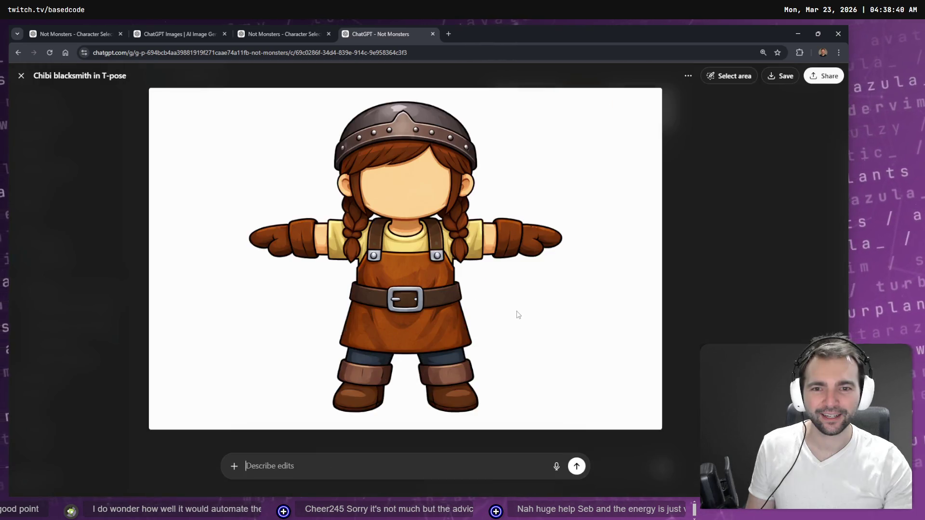
pyautogui.rightClick(424, 240)
pyautogui.click(455, 271)
pyautogui.hotkey('alt', 'Tab')
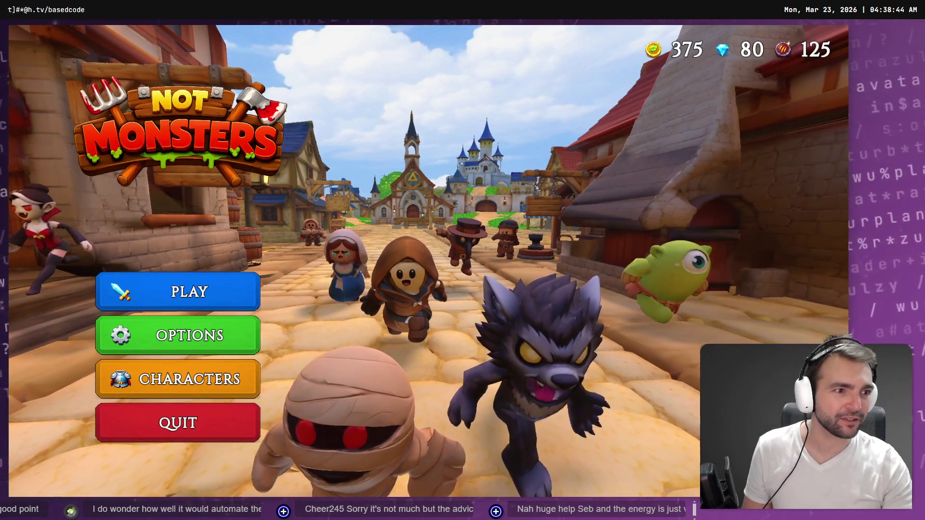
# Step: Paste the female blacksmith image, shrink it, and place it right of the Blacksmith checkmark
pyautogui.hotkey('alt', 'Tab')
pyautogui.hotkey('ctrl', 'v')
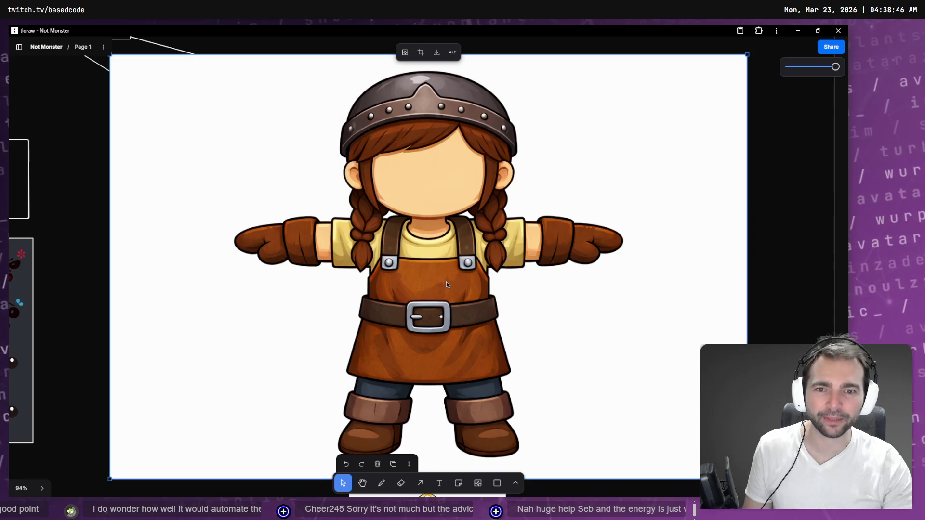
pyautogui.moveTo(111, 56)
pyautogui.mouseDown()
pyautogui.moveTo(516, 296)
pyautogui.moveTo(502, 314)
pyautogui.mouseUp()
pyautogui.moveTo(634, 351)
pyautogui.mouseDown()
pyautogui.moveTo(696, 287)
pyautogui.moveTo(690, 212)
pyautogui.moveTo(684, 222)
pyautogui.mouseUp()
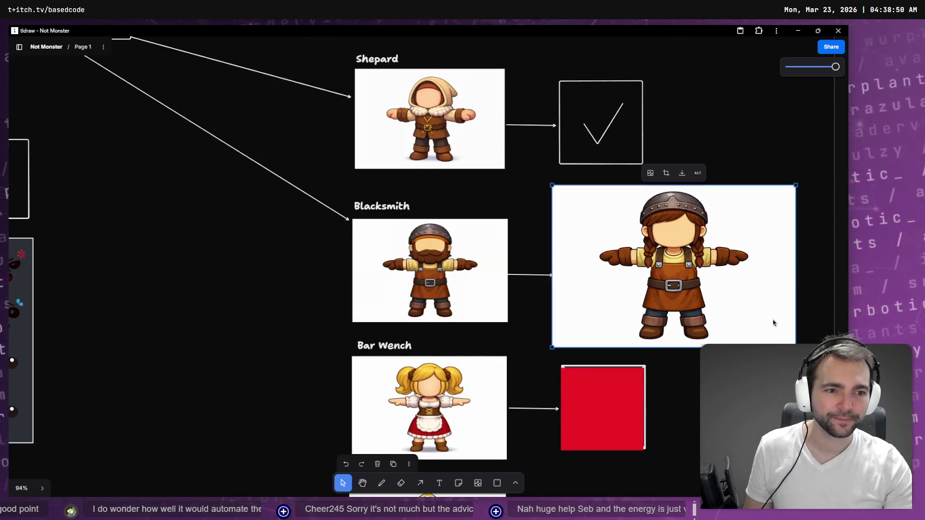
pyautogui.moveTo(796, 346); pyautogui.dragTo(716, 295)
pyautogui.moveTo(644, 218)
pyautogui.mouseDown()
pyautogui.moveTo(747, 267)
pyautogui.moveTo(738, 250)
pyautogui.mouseUp()
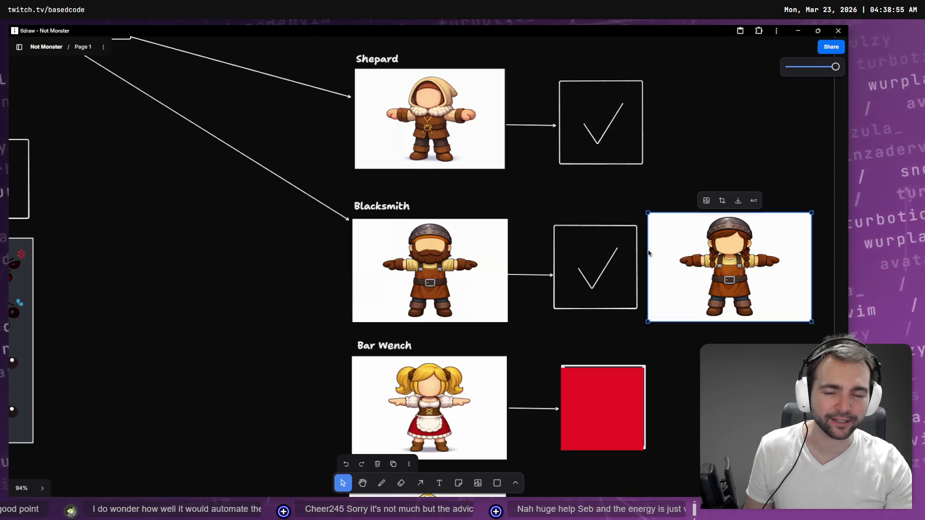
pyautogui.click(235, 283)
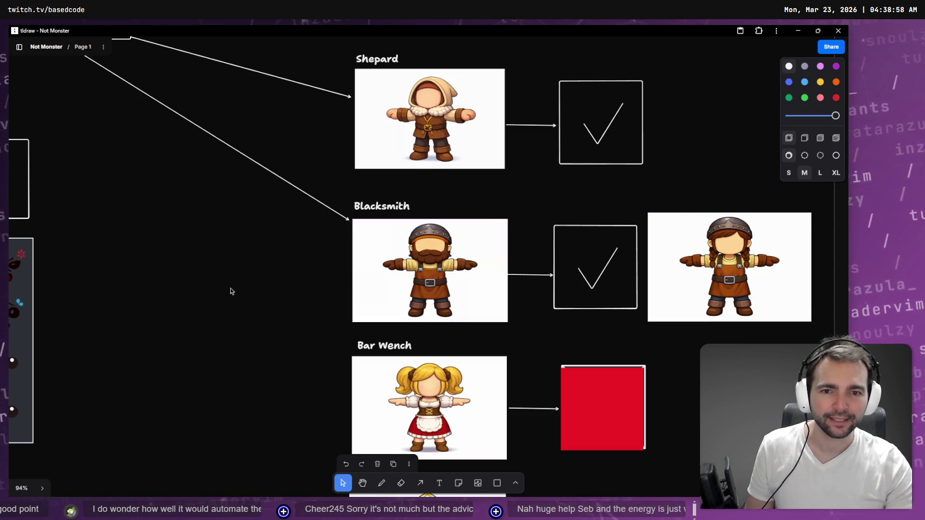
pyautogui.moveTo(264, 281)
pyautogui.mouseDown()
pyautogui.moveTo(185, 279)
pyautogui.moveTo(160, 344)
pyautogui.mouseUp()
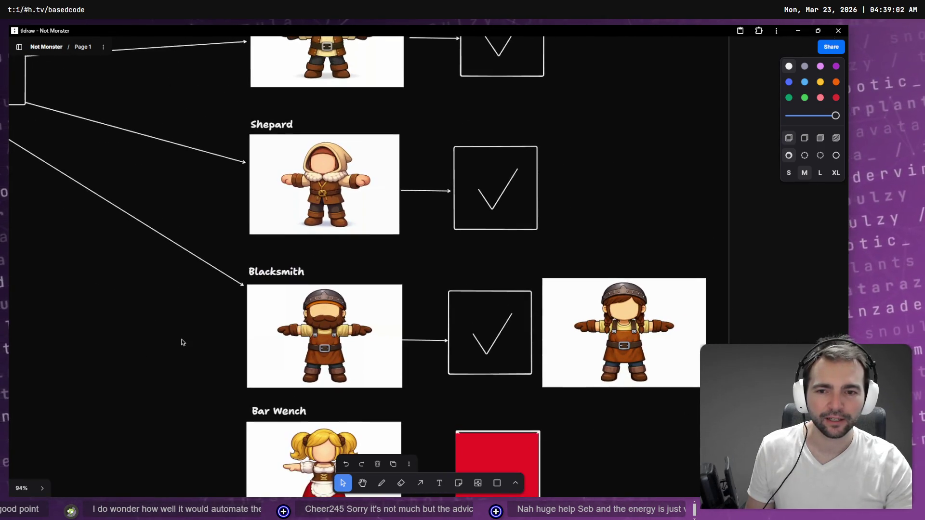
pyautogui.scroll(5, 656, 392)
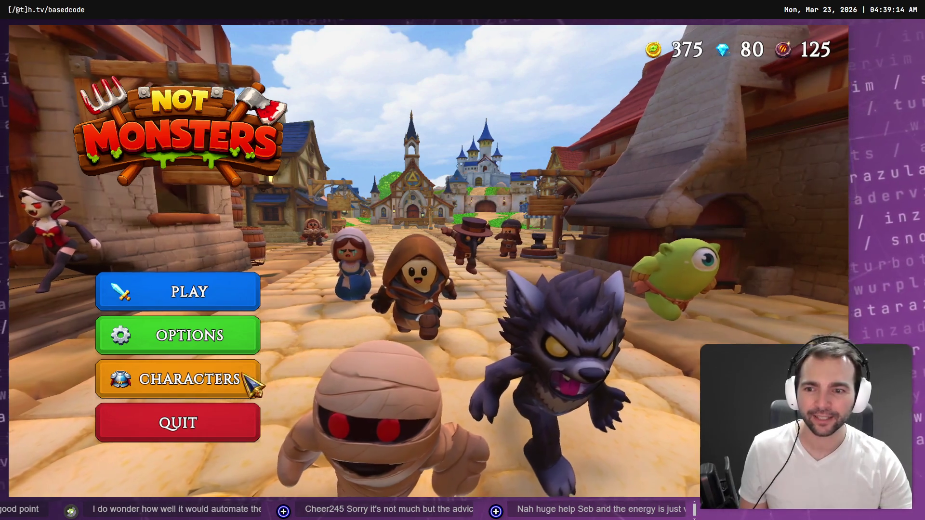
# Step: Reopen Characters, step to Lamplighter, then preview Newlyweds, Mummy and Poultergeist
pyautogui.click(236, 390)
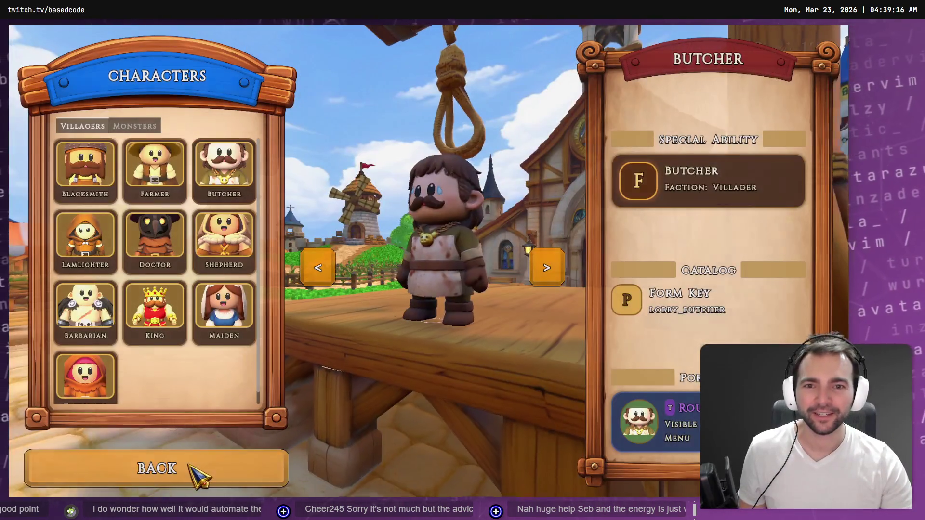
pyautogui.click(200, 476)
pyautogui.click(198, 380)
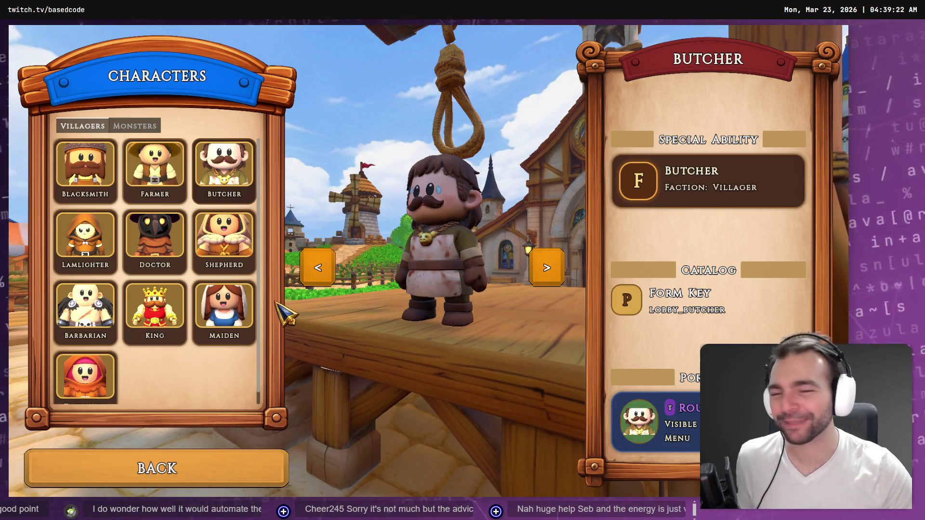
pyautogui.click(549, 268)
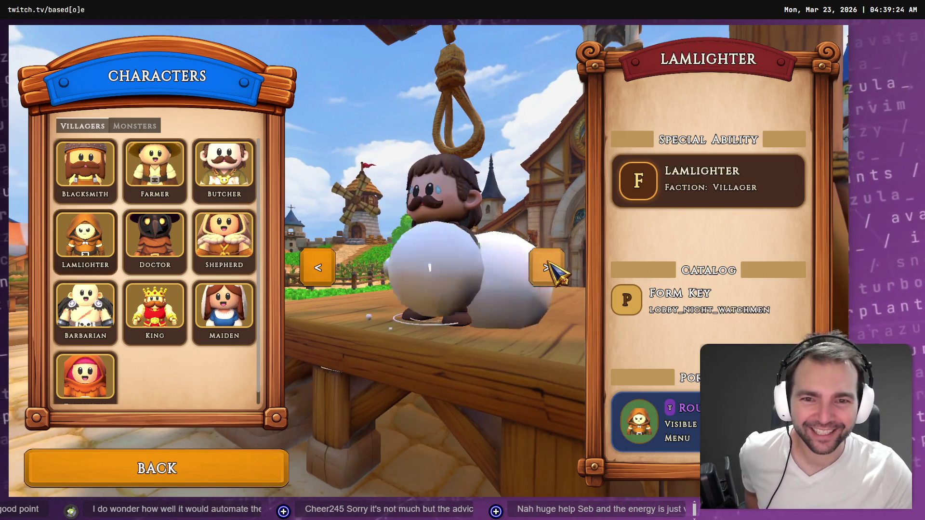
pyautogui.click(138, 125)
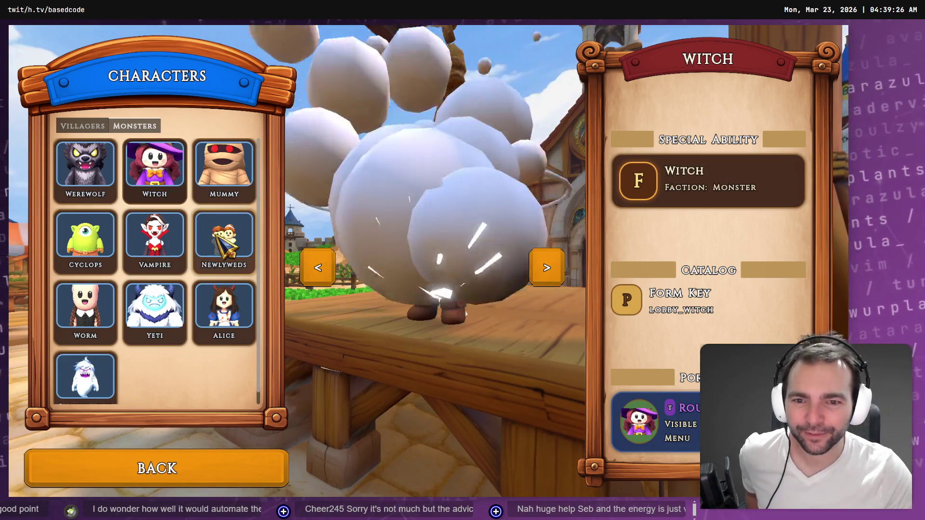
pyautogui.click(247, 239)
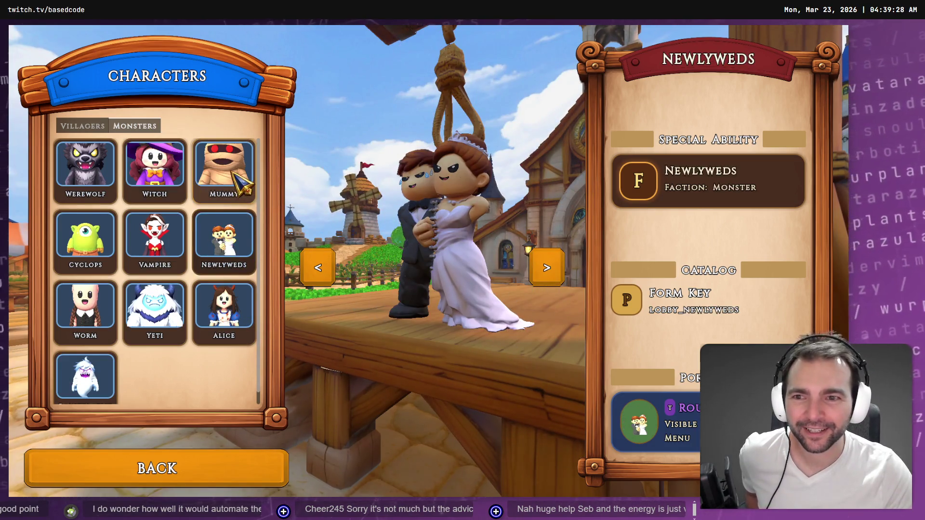
pyautogui.click(235, 190)
pyautogui.click(103, 383)
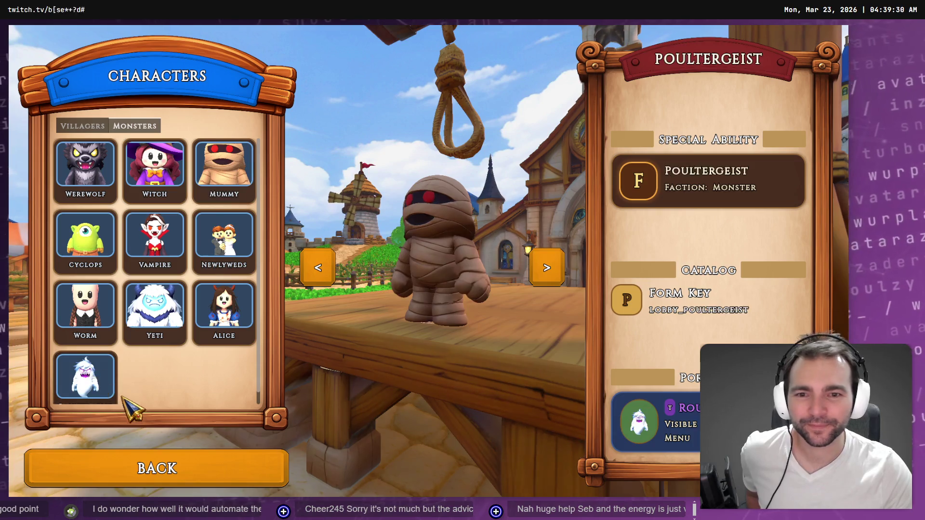
pyautogui.click(175, 469)
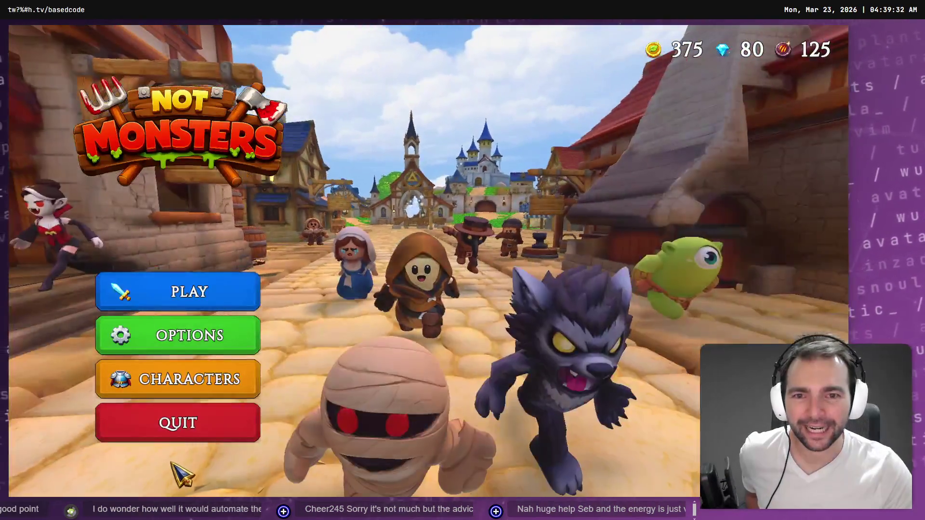
# Step: Reopen Characters and preview Cyclops, Vampire, Poultergeist, Mummy and Alice before going back
pyautogui.click(201, 379)
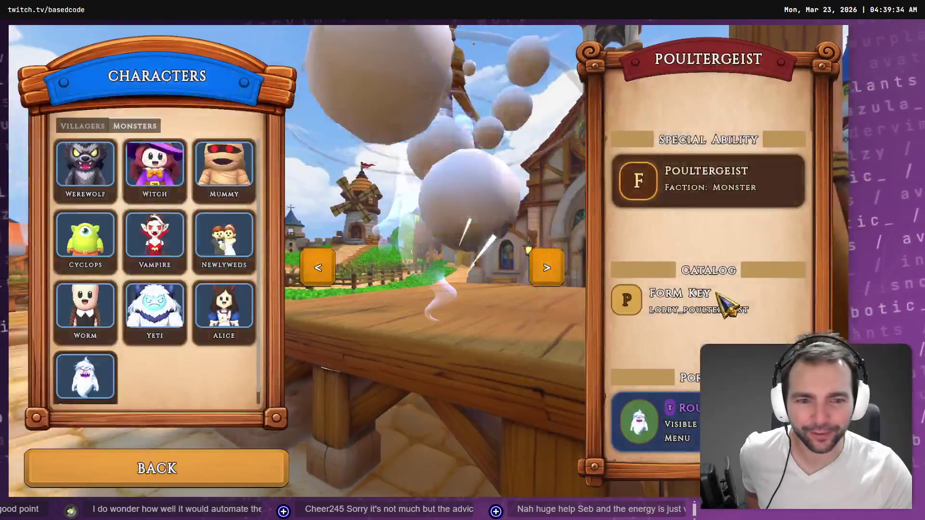
pyautogui.click(91, 241)
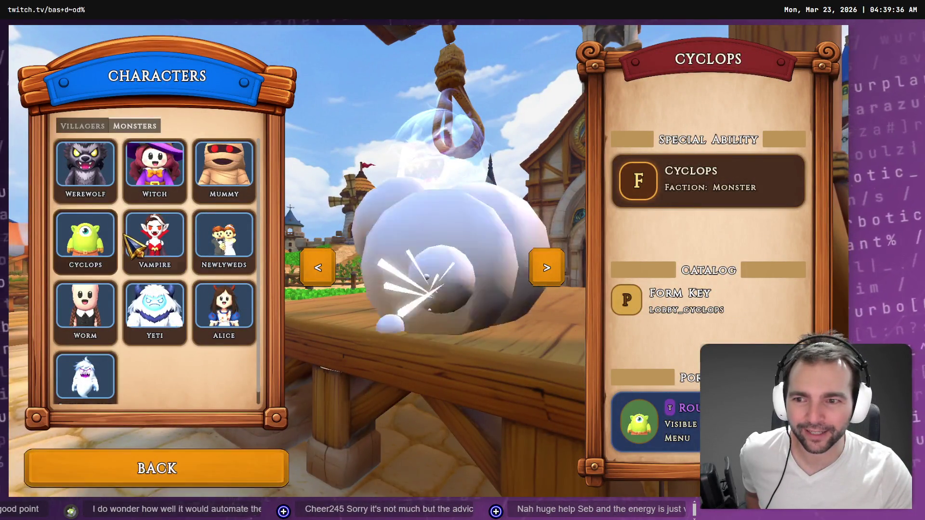
pyautogui.click(136, 237)
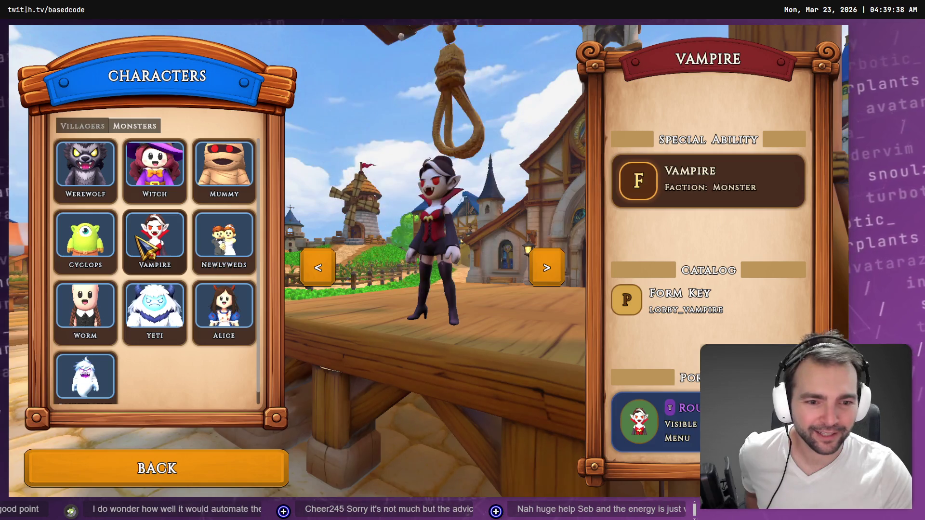
pyautogui.click(77, 382)
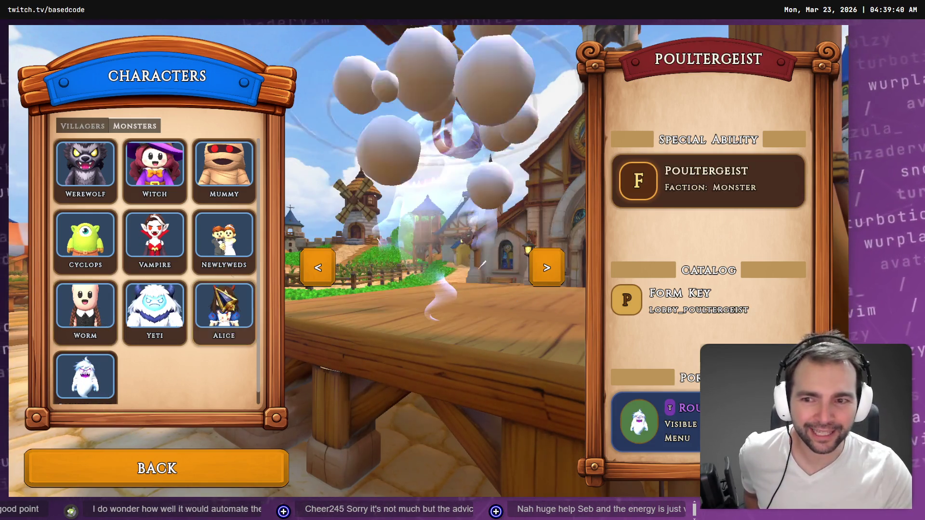
pyautogui.click(224, 168)
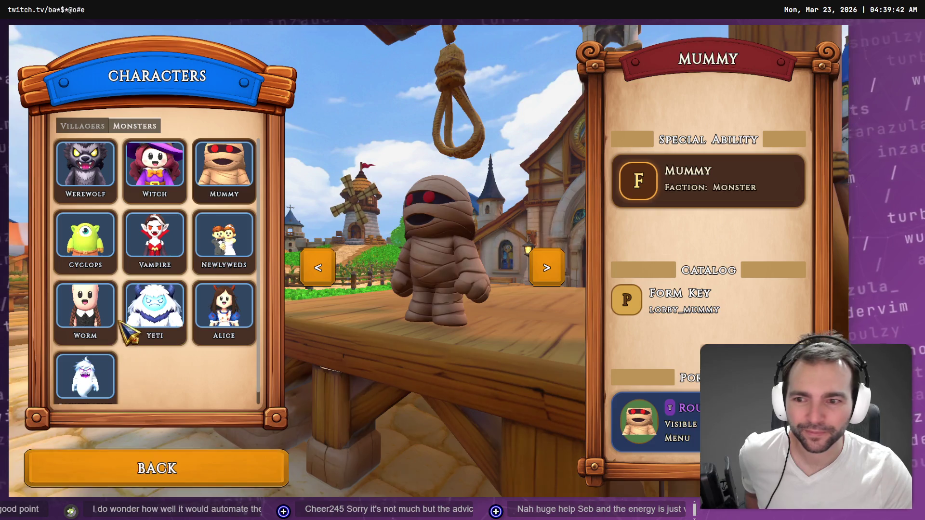
pyautogui.click(224, 318)
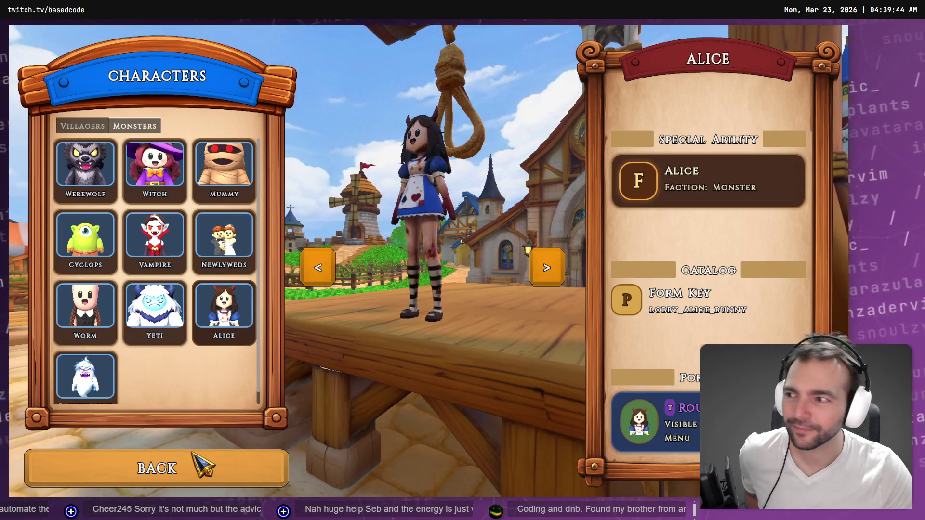
pyautogui.click(196, 461)
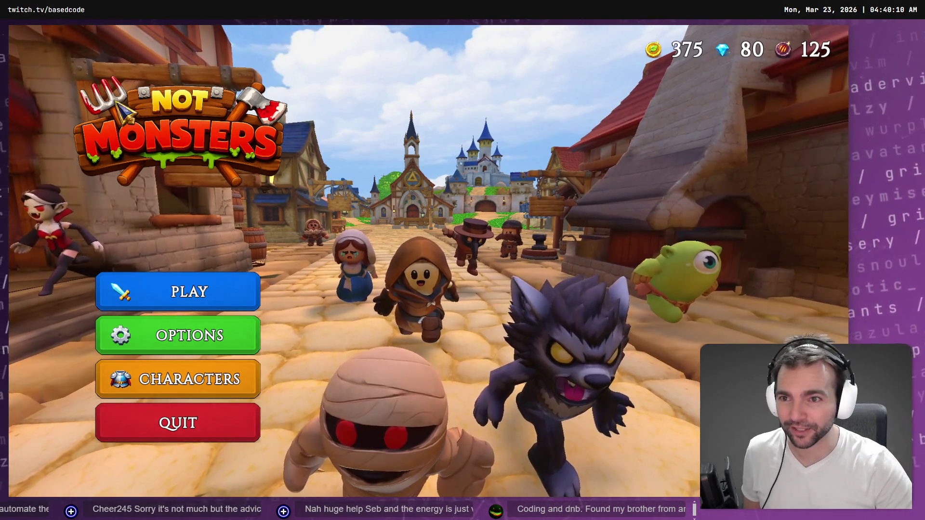
# Step: Open the Characters screen and preview the Witch, Mummy and Newlyweds
pyautogui.click(222, 394)
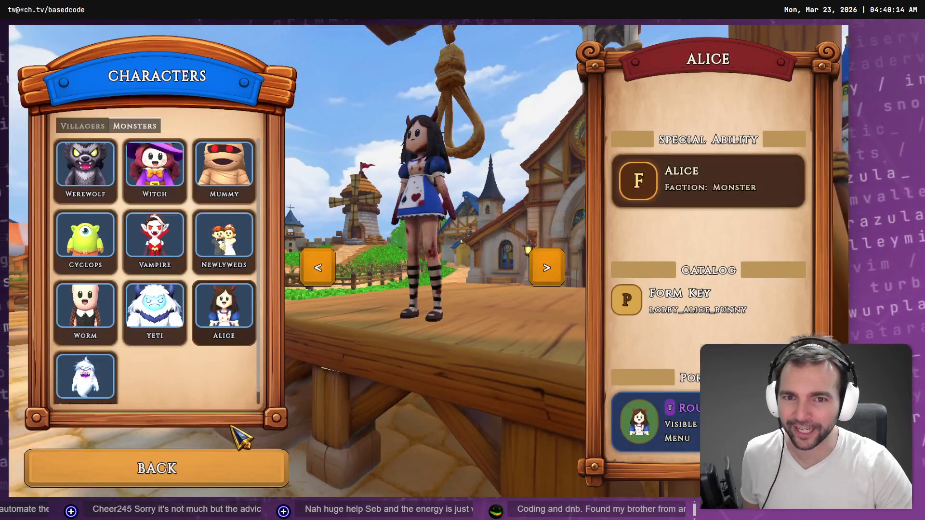
pyautogui.click(146, 191)
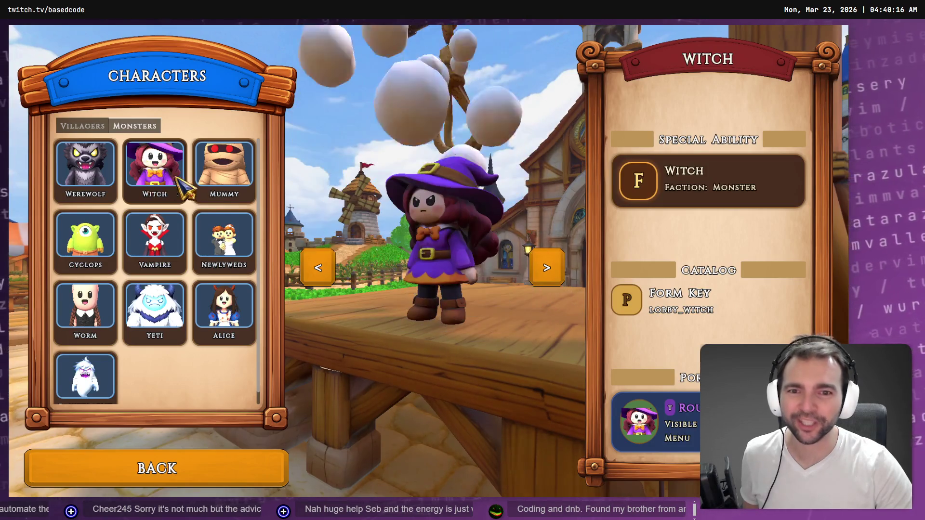
pyautogui.click(225, 204)
pyautogui.click(233, 256)
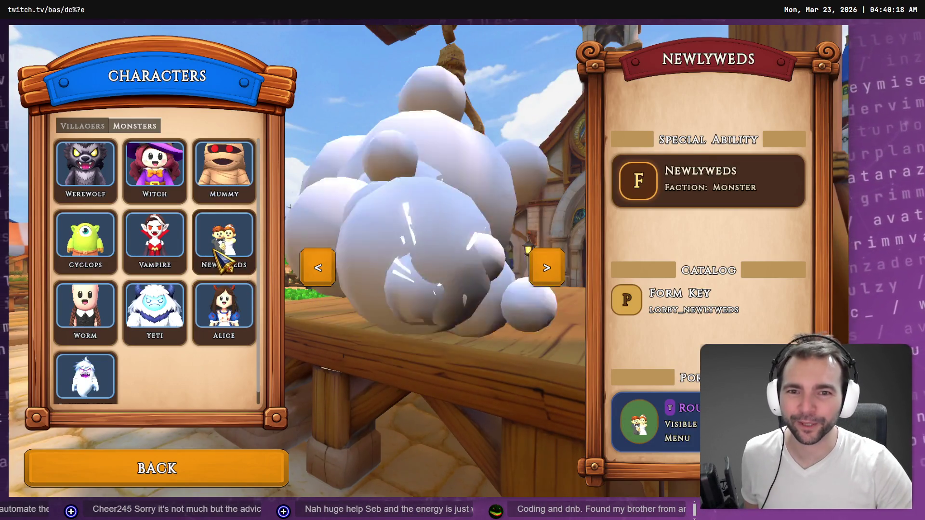
# Step: Preview the villagers Doctor, King, Shepherd, Butcher, Blacksmith and Townsmen, then go back and start the game
pyautogui.click(82, 125)
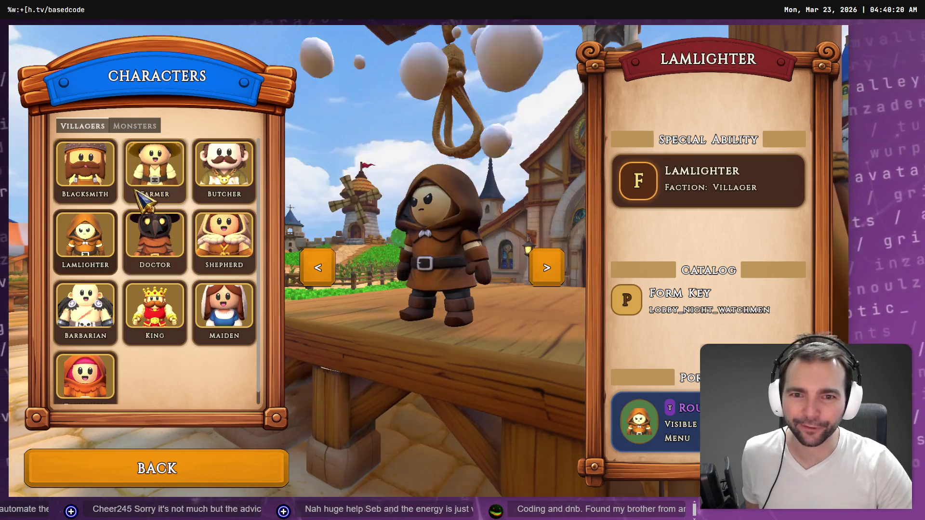
pyautogui.click(150, 226)
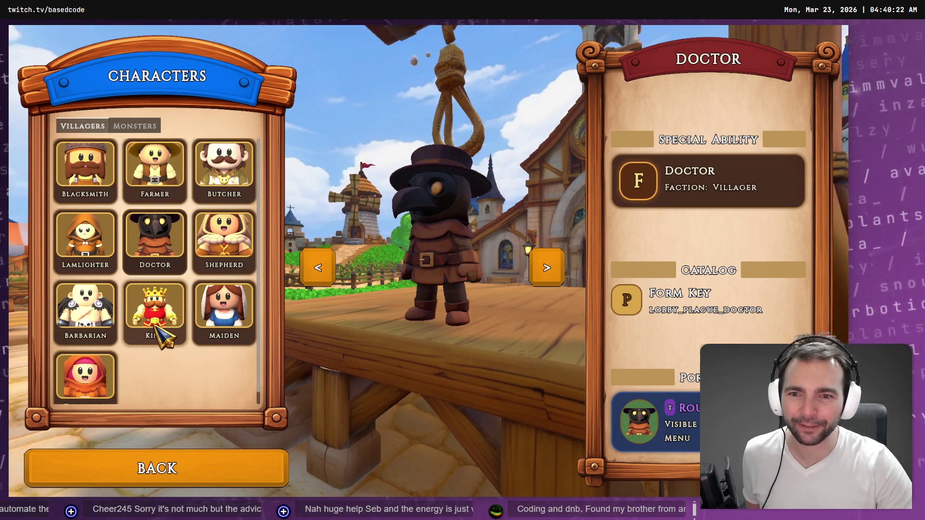
pyautogui.click(154, 320)
pyautogui.click(224, 270)
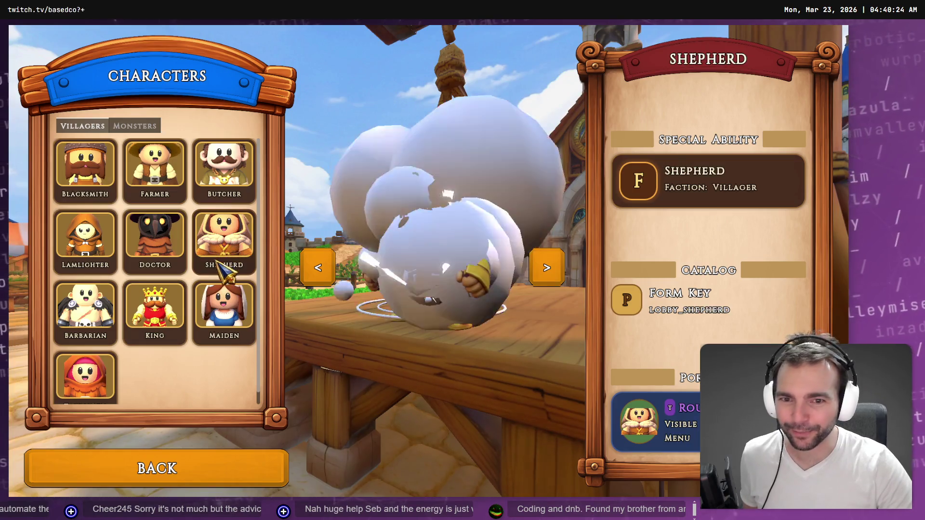
pyautogui.click(231, 183)
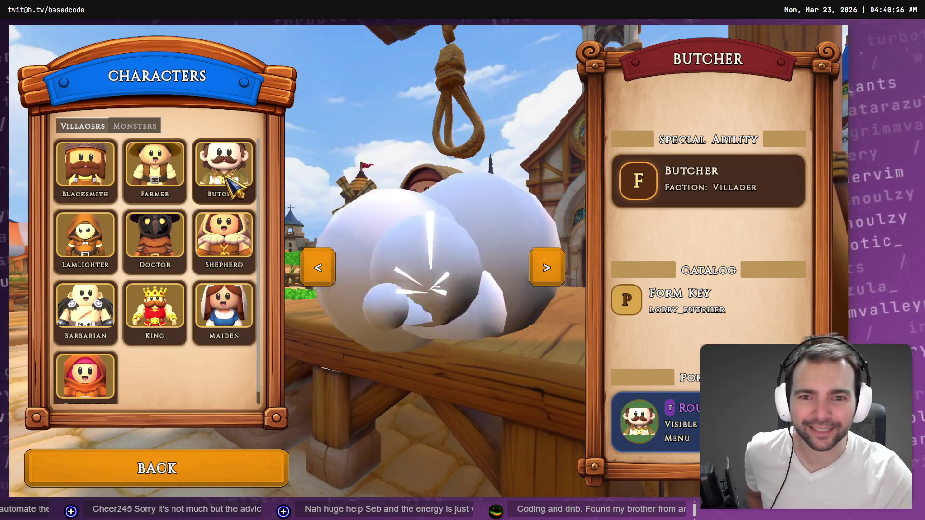
pyautogui.click(96, 176)
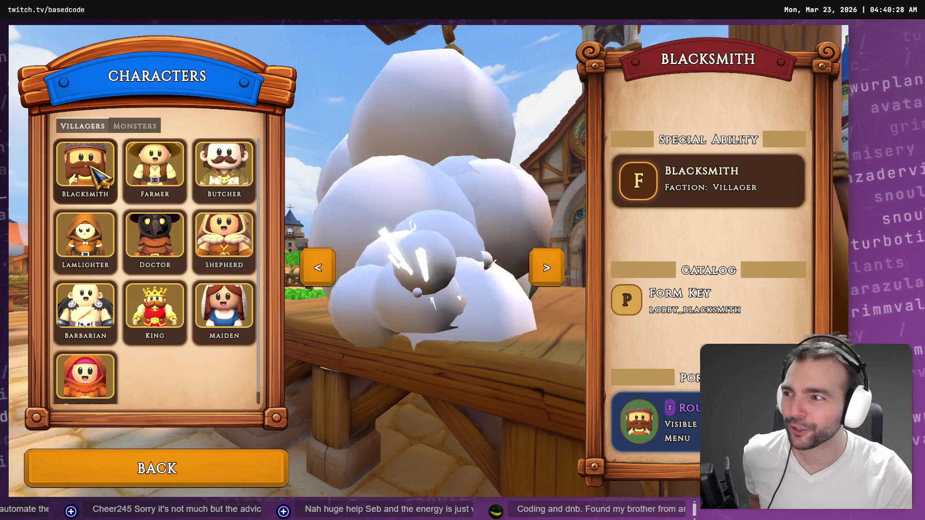
pyautogui.click(94, 381)
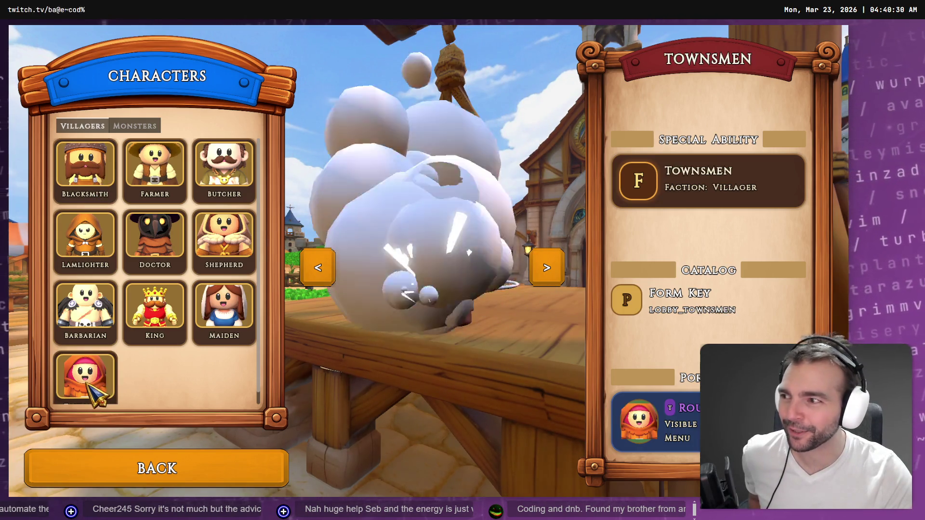
pyautogui.click(142, 470)
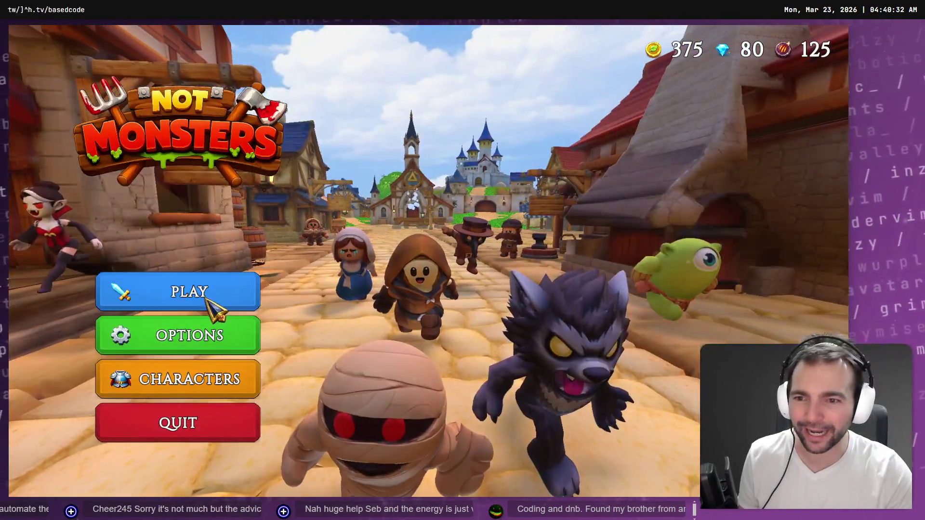
pyautogui.click(214, 305)
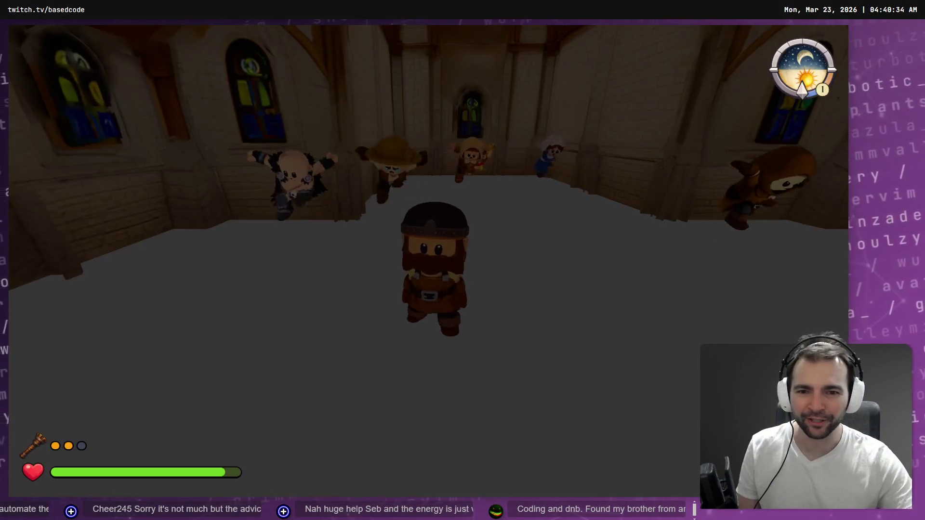
# Step: Run the character back and forth around the lobby and sprint once
pyautogui.press('w')
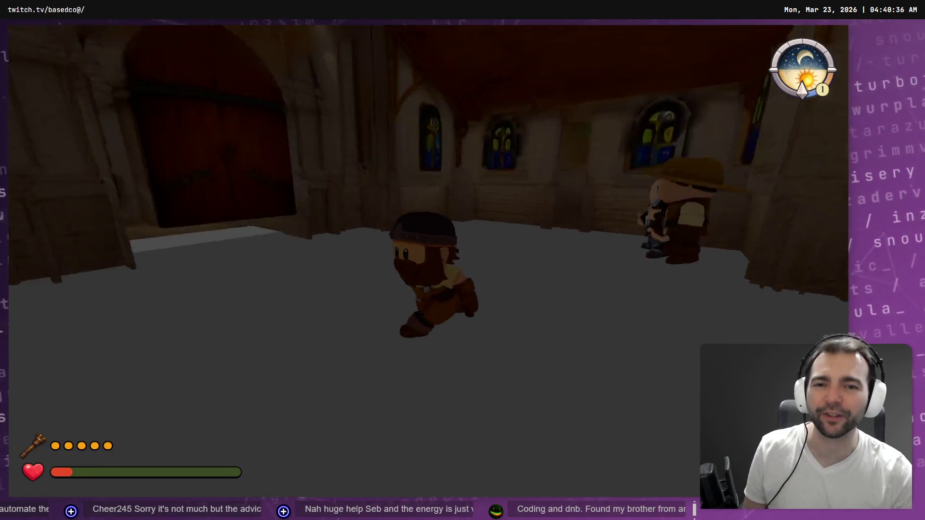
pyautogui.press('s')
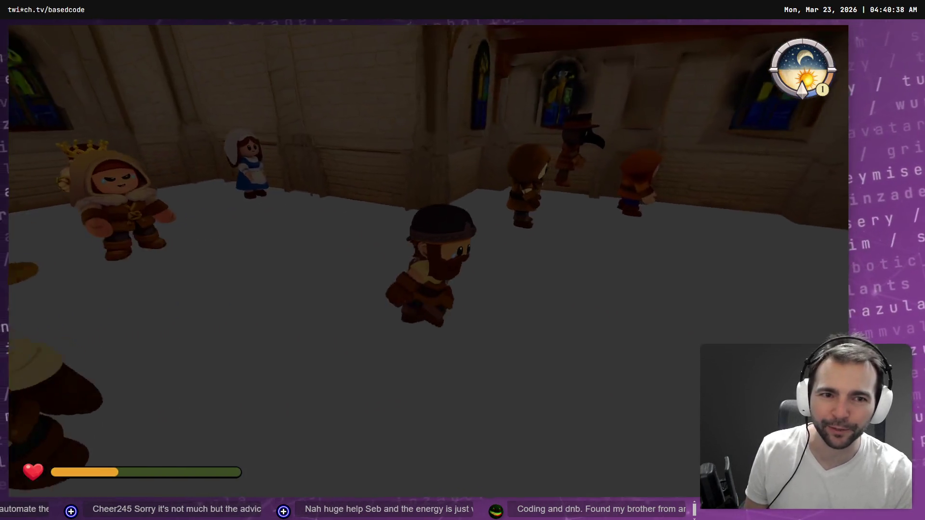
pyautogui.press('w')
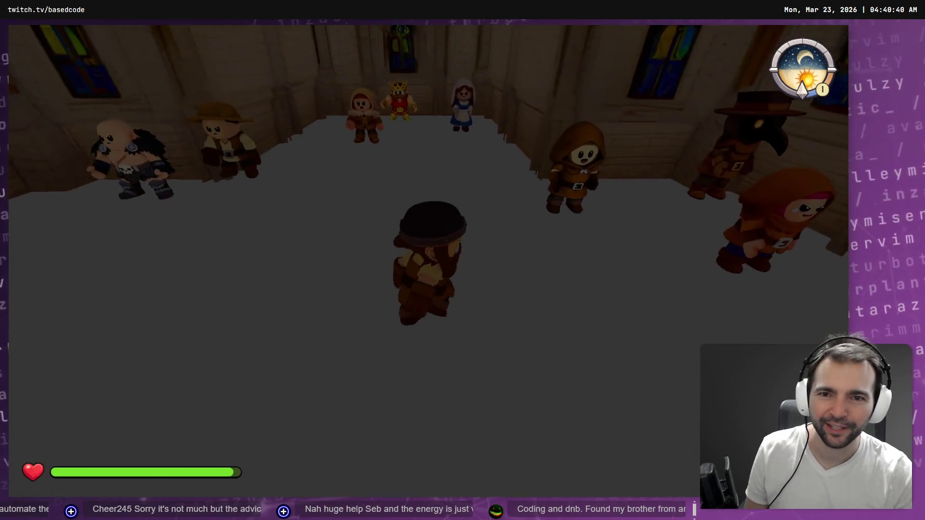
pyautogui.press('s')
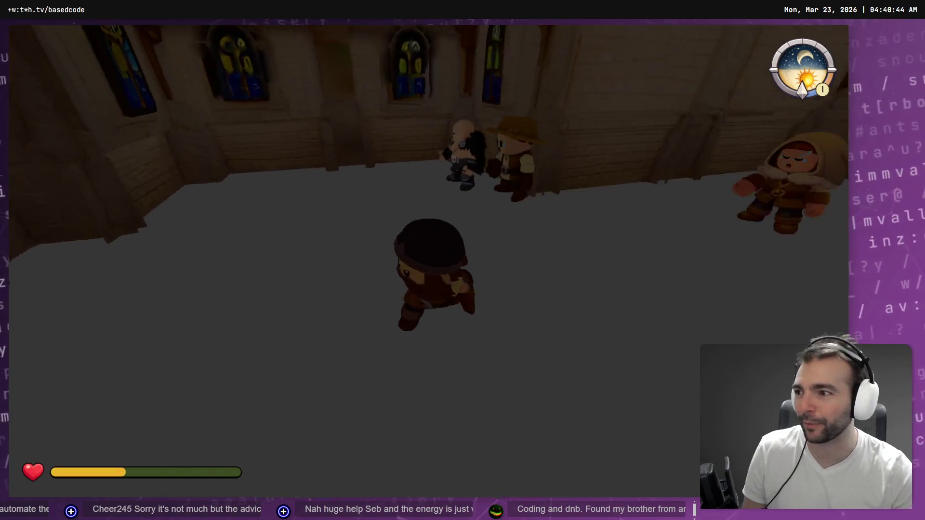
pyautogui.press('s')
pyautogui.press('space')
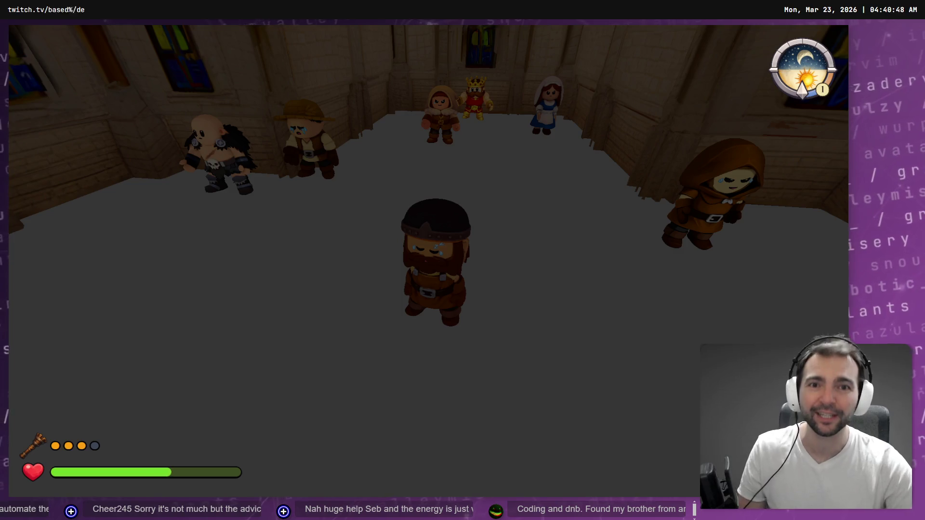
# Step: Transform into the werewolf twice in smoke puffs, then pause and leave the match
pyautogui.press('e')
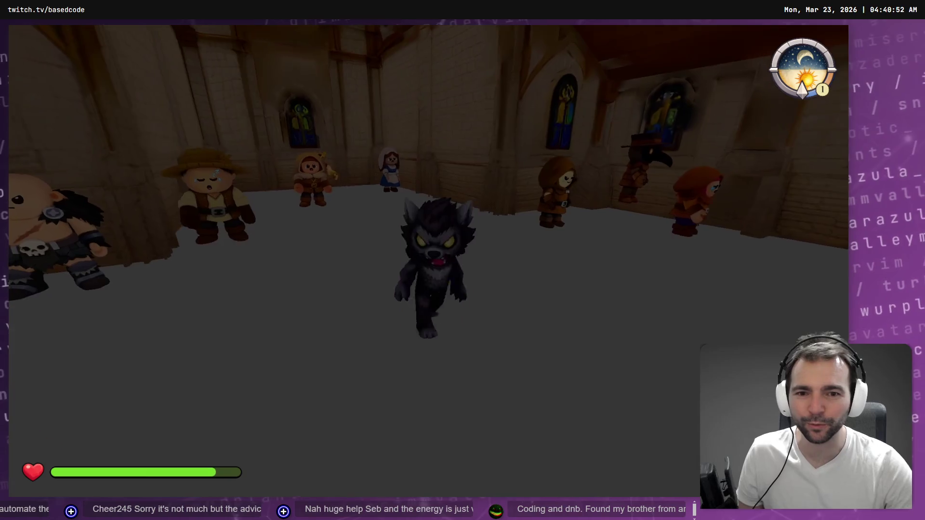
pyautogui.press('e')
pyautogui.press('e')
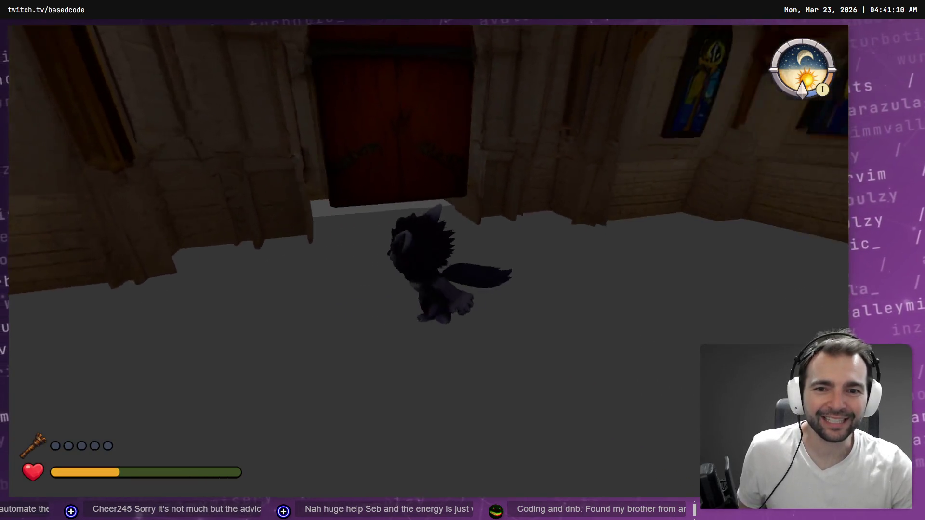
pyautogui.press('Escape')
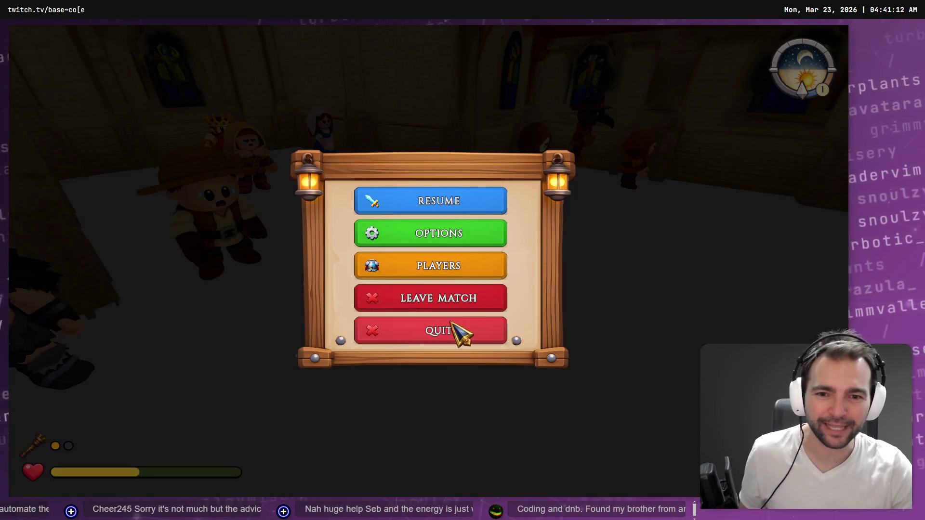
pyautogui.click(503, 289)
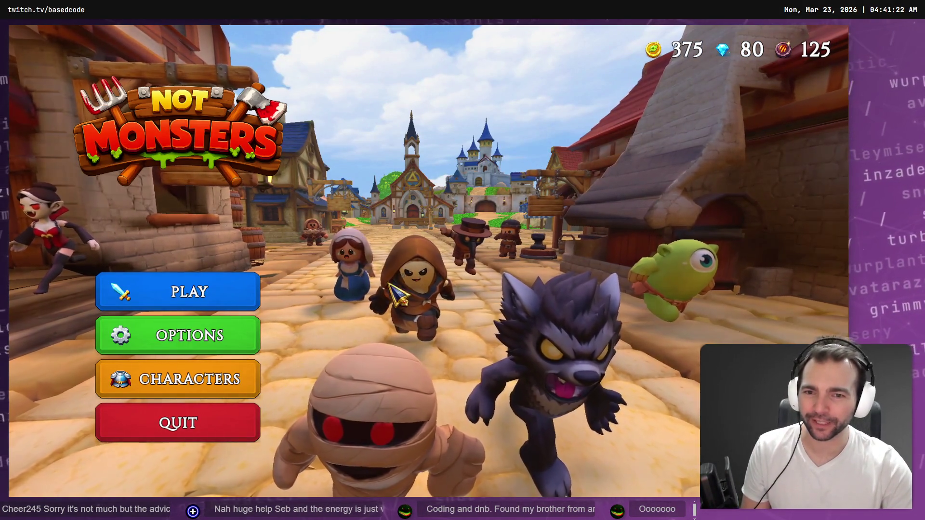
# Step: Open the Characters screen from the Not Monsters main menu
pyautogui.click(214, 381)
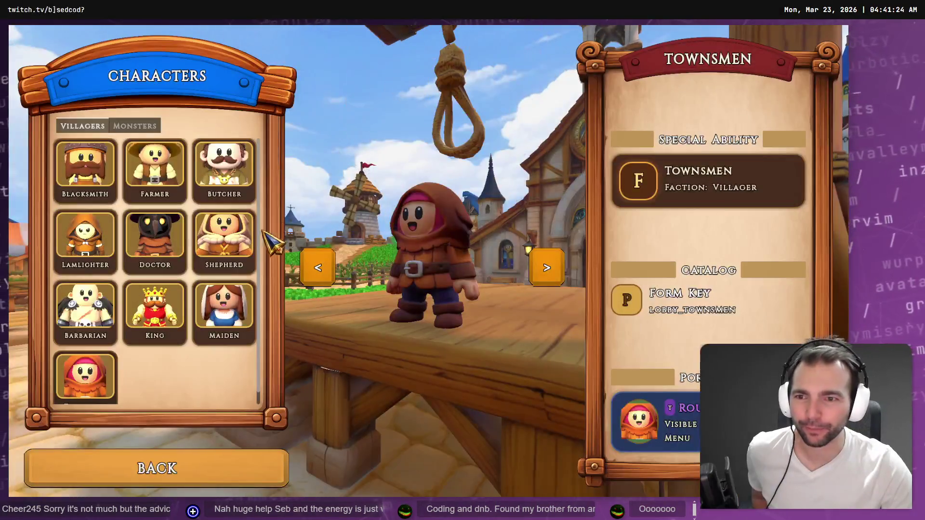
pyautogui.click(238, 251)
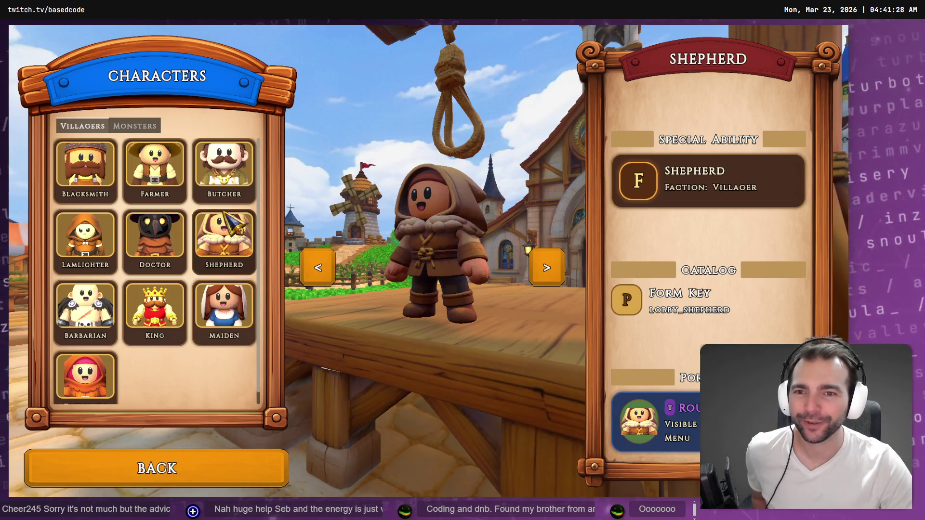
pyautogui.click(147, 126)
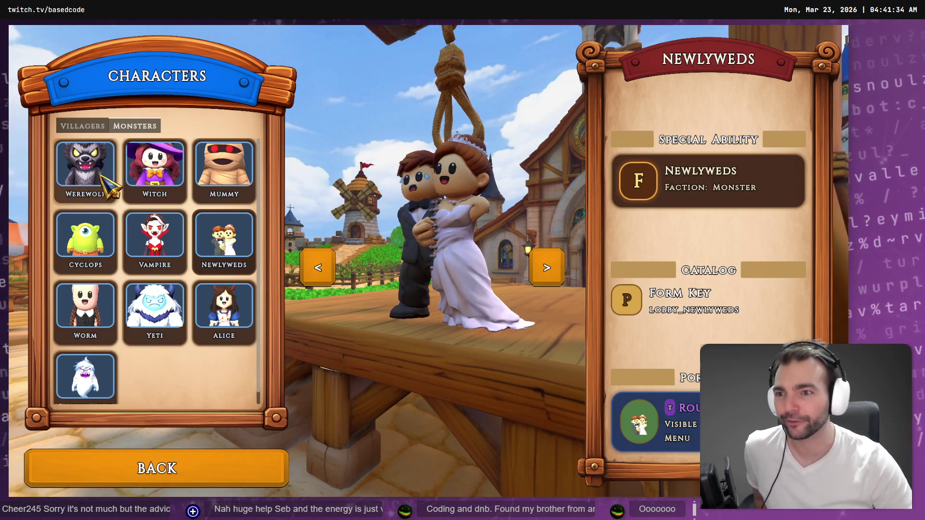
pyautogui.click(82, 126)
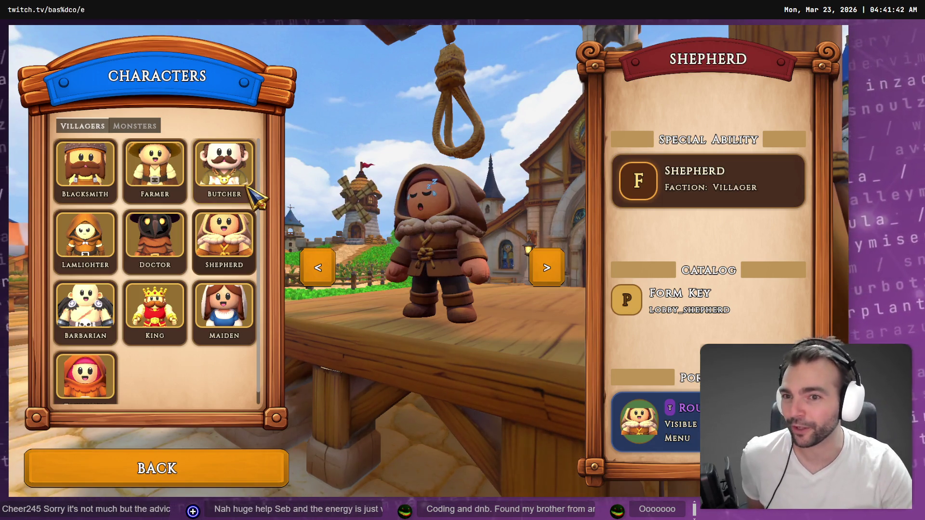
pyautogui.click(140, 126)
pyautogui.click(81, 126)
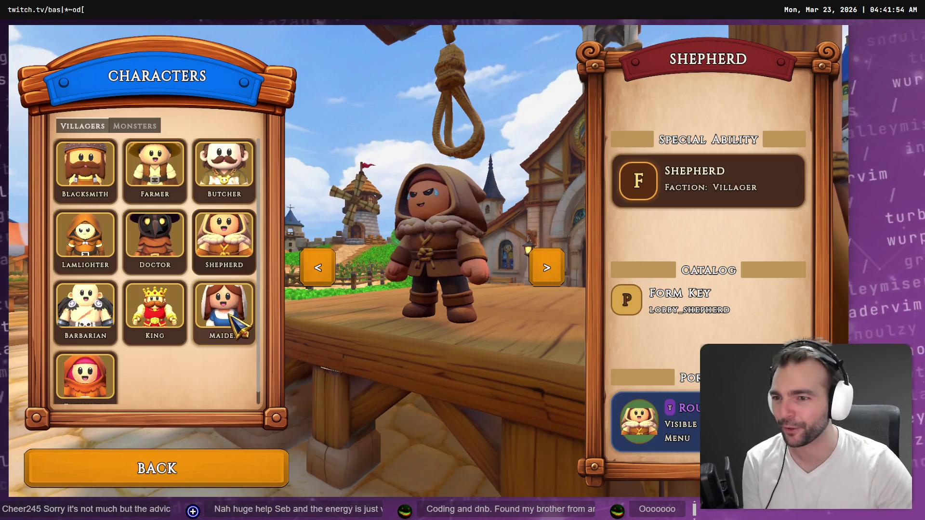
pyautogui.click(97, 323)
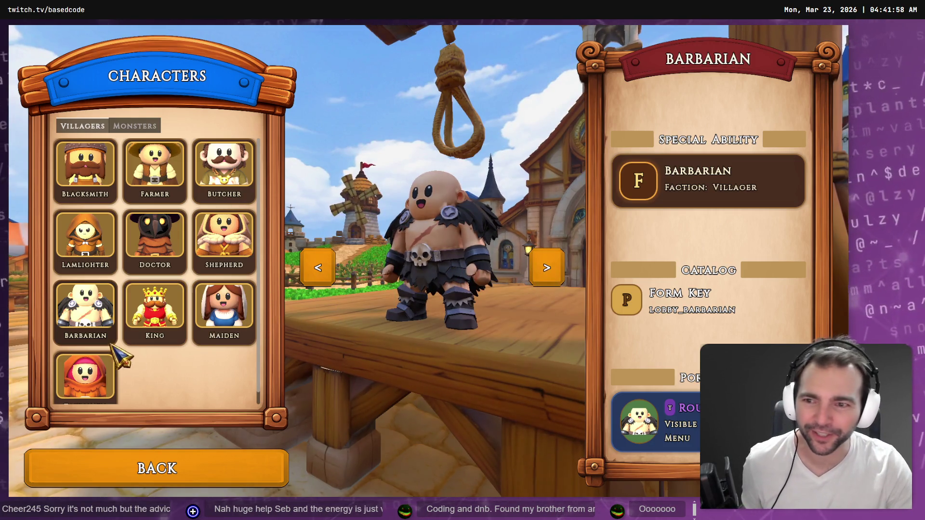
pyautogui.click(86, 377)
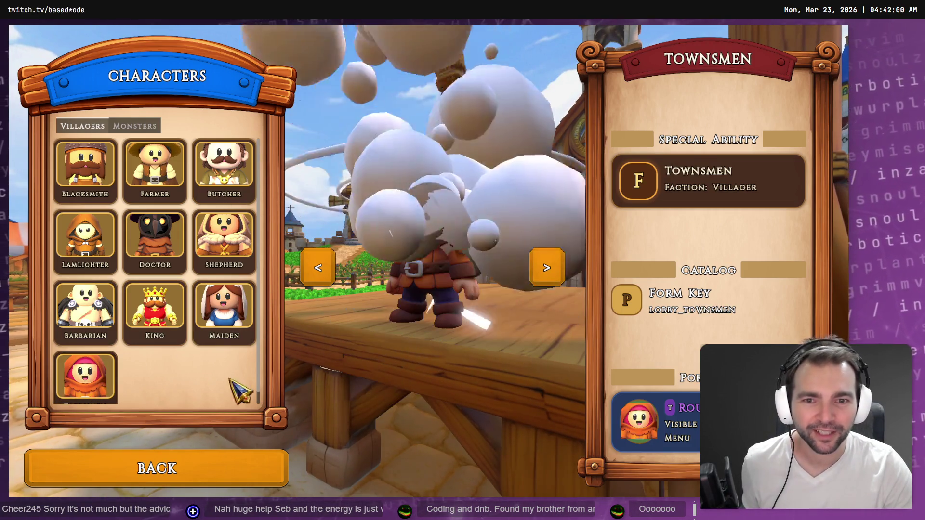
pyautogui.click(220, 172)
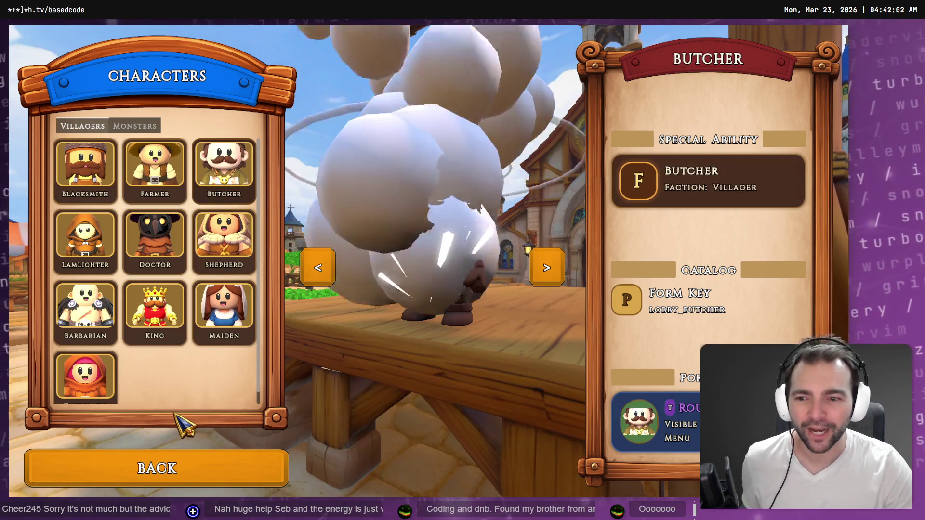
pyautogui.click(99, 463)
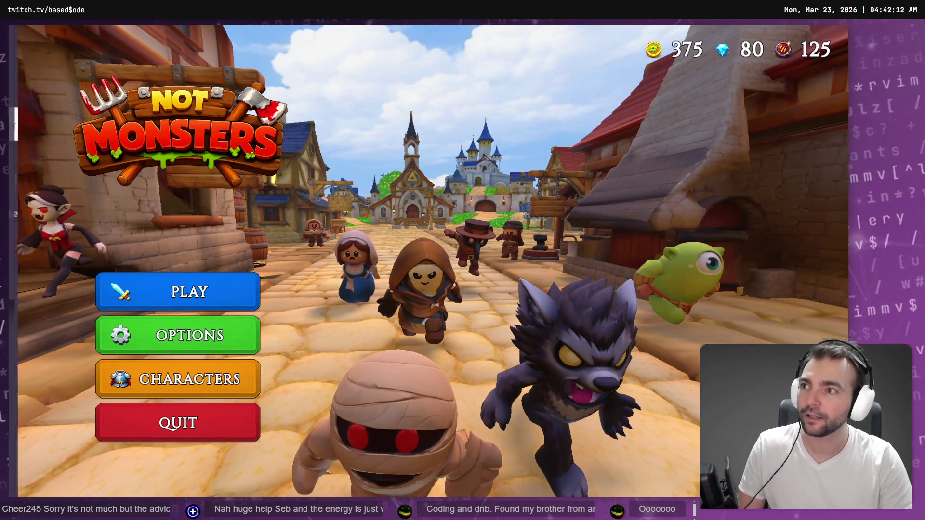
# Step: Load the Twitch home page from the browser address bar
pyautogui.write('twitch.tv')
pyautogui.press('Down')
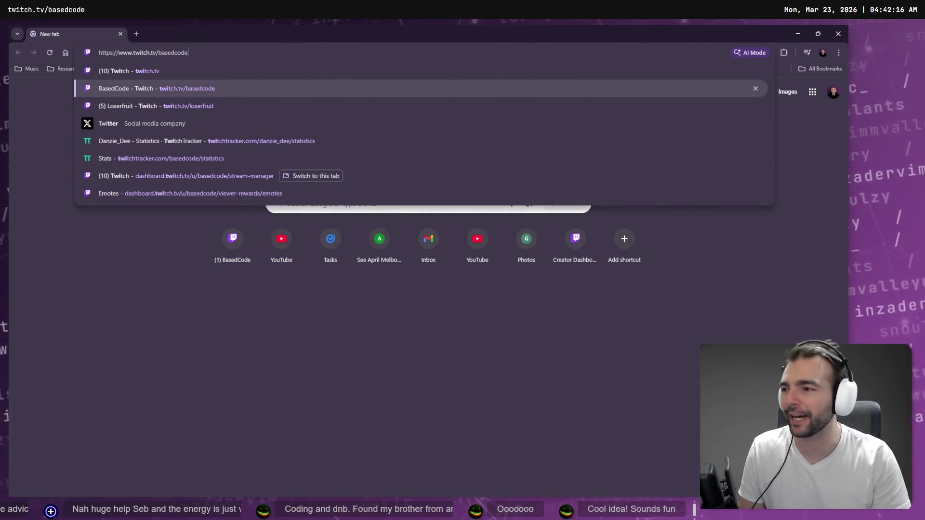
pyautogui.press('Return')
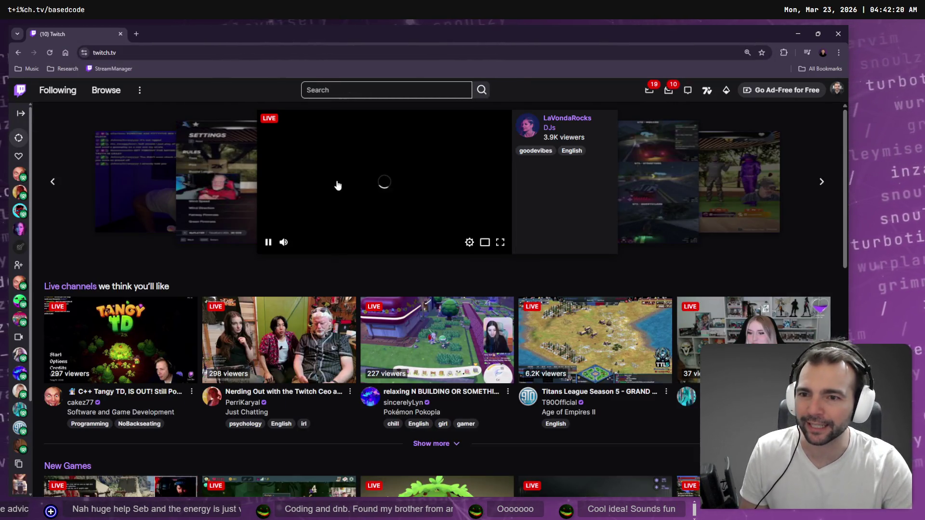
# Step: Open the followed channel streaming C++ Tangy TD from the expanded sidebar
pyautogui.click(20, 113)
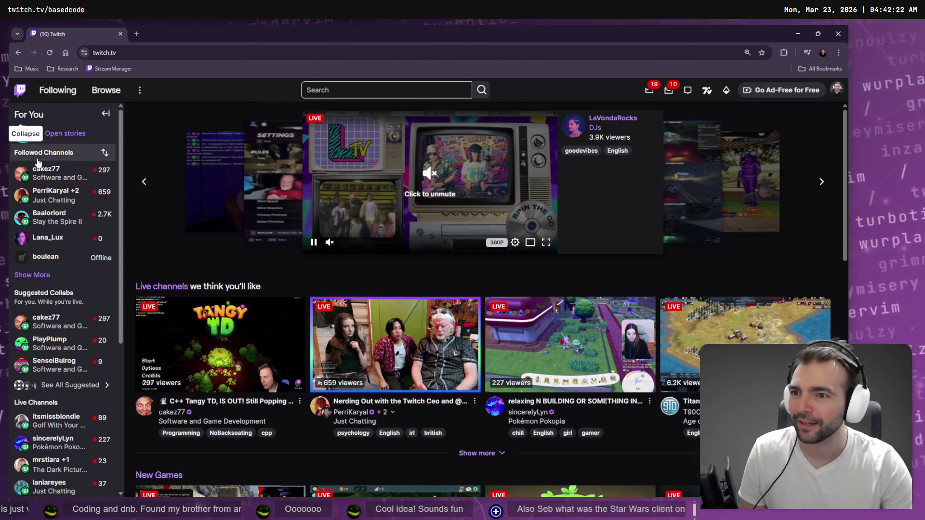
pyautogui.moveTo(79, 195)
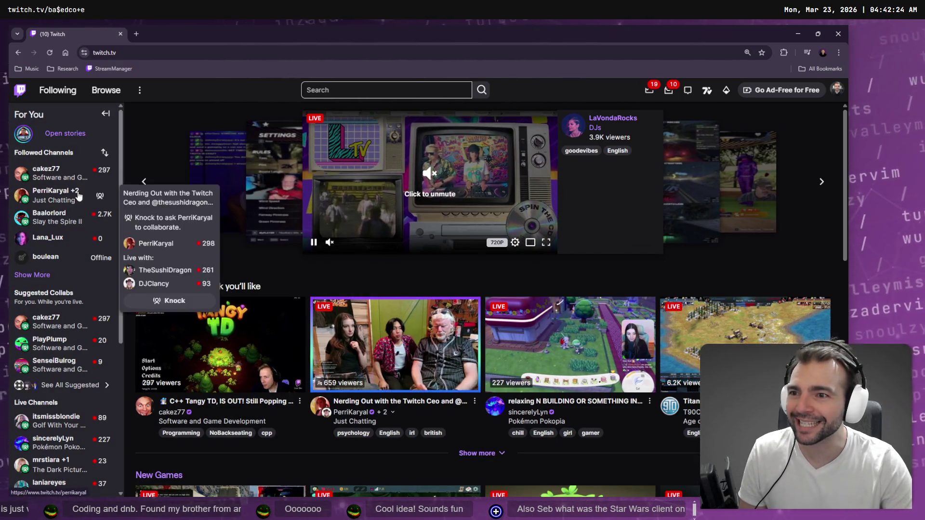
pyautogui.moveTo(57, 172)
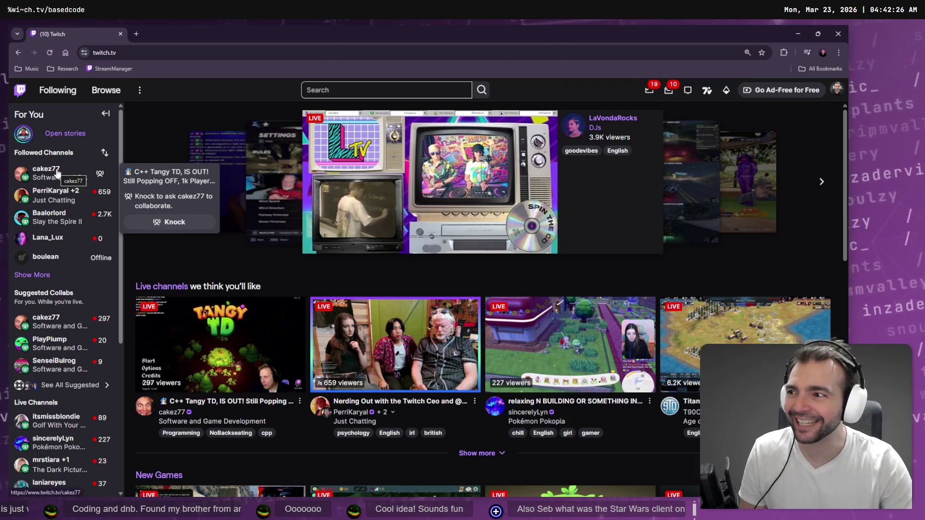
pyautogui.click(56, 172)
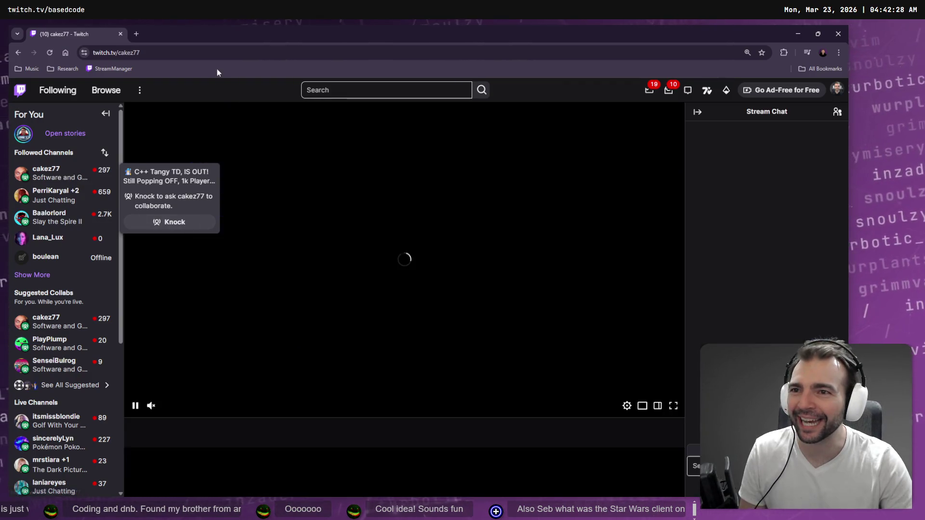
pyautogui.doubleClick(137, 52)
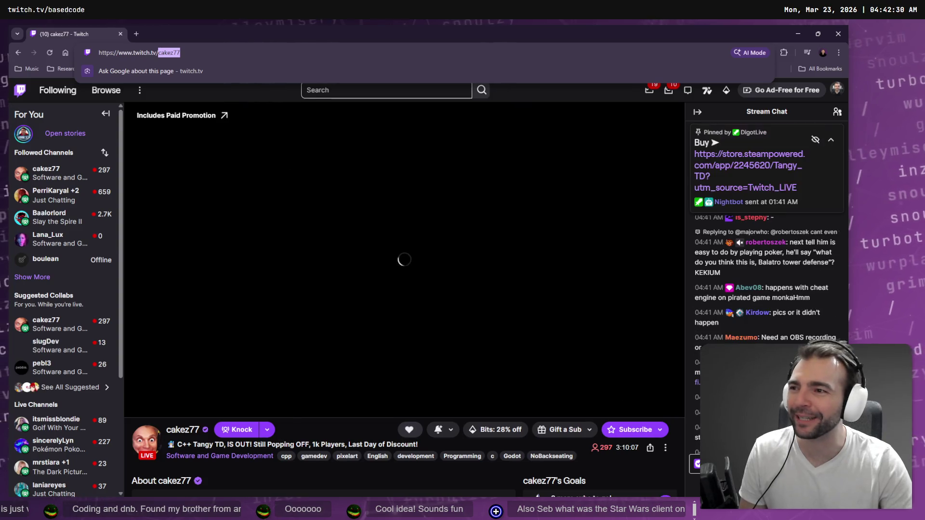
pyautogui.hotkey('alt', 'Tab')
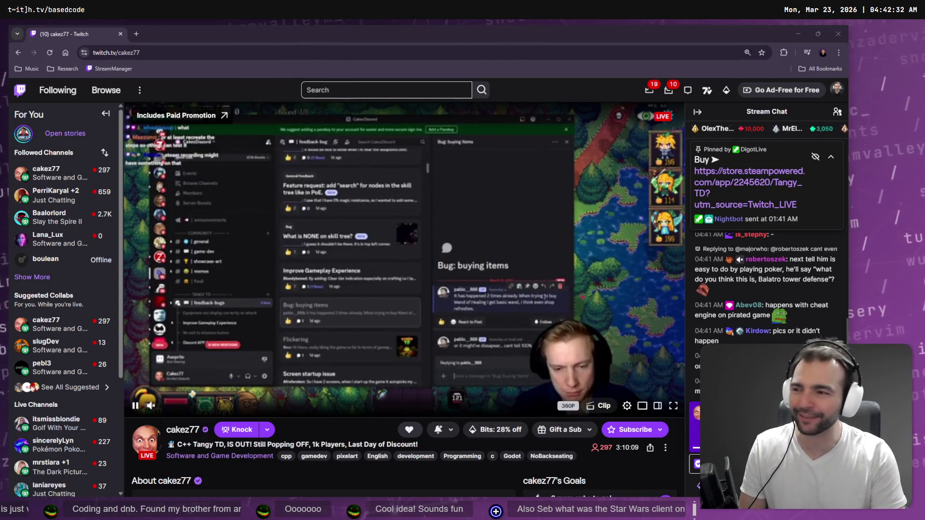